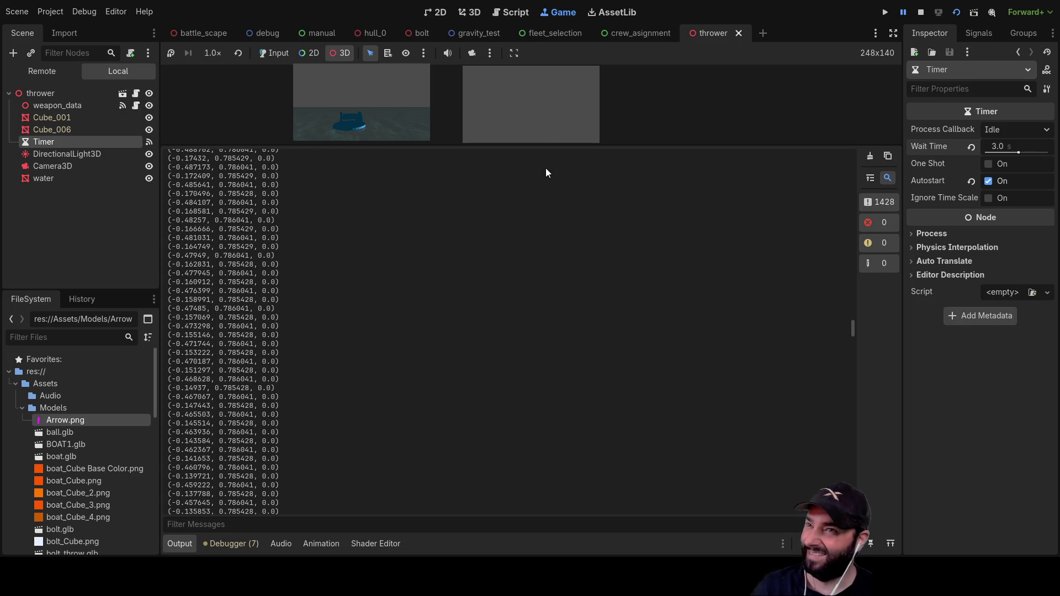
Step: Enlarge the running thrower Game view, then stop the run to return to bolt.gd
left_click_drag(552, 144, 557, 448)
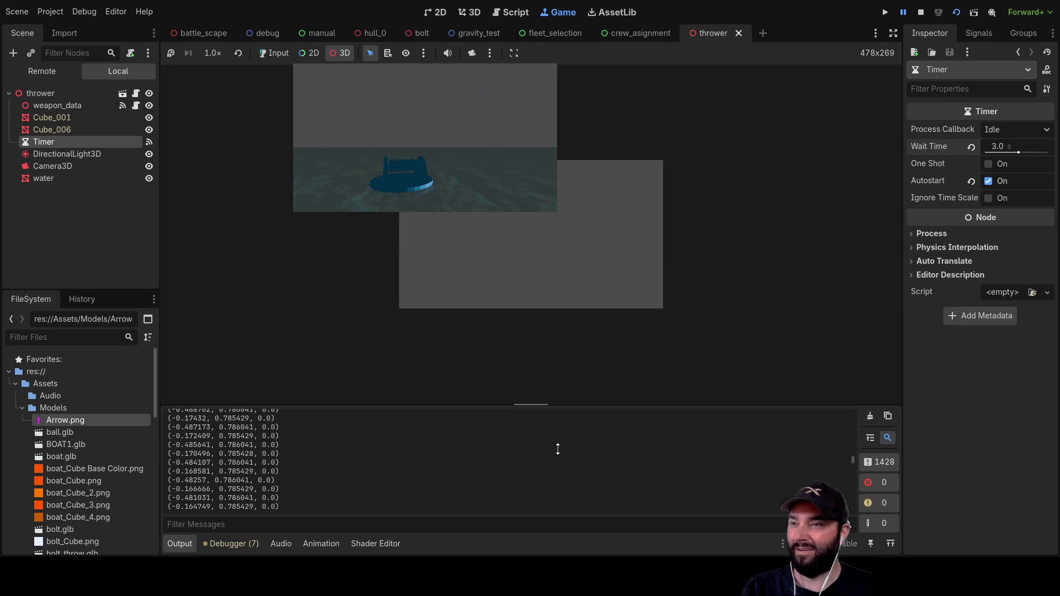
left_click(920, 12)
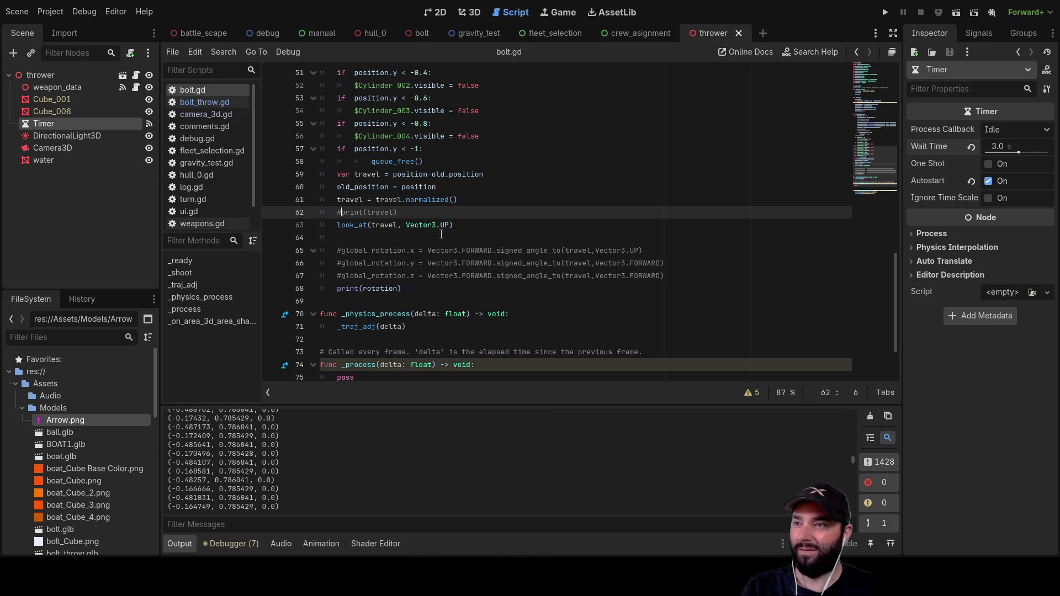
Step: Select travel in the look_at call on line 63 and open Node3D's look_at() help page
double_click(384, 225)
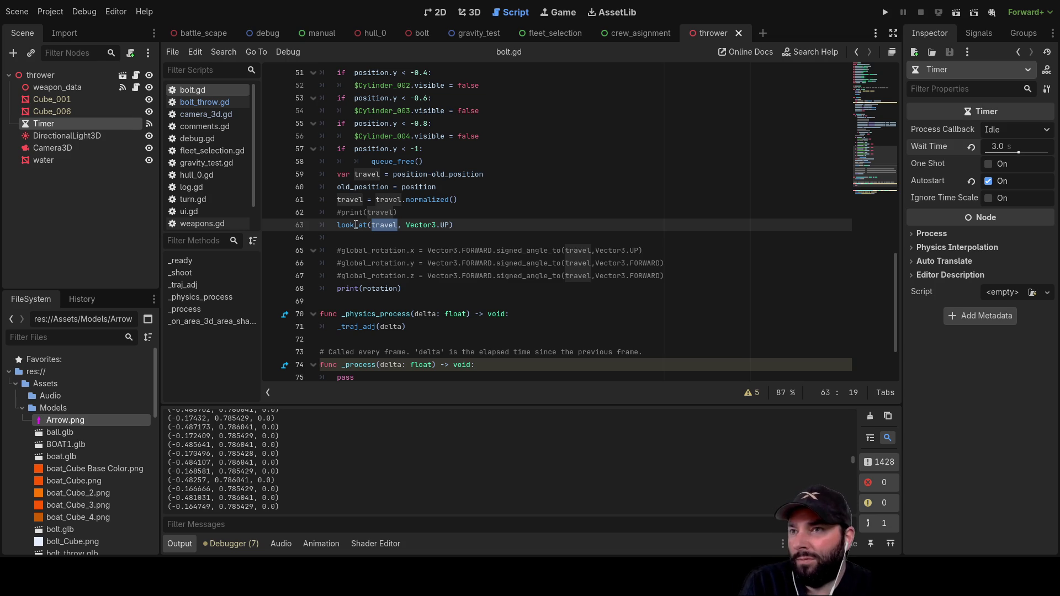
left_click(355, 226, "ctrl")
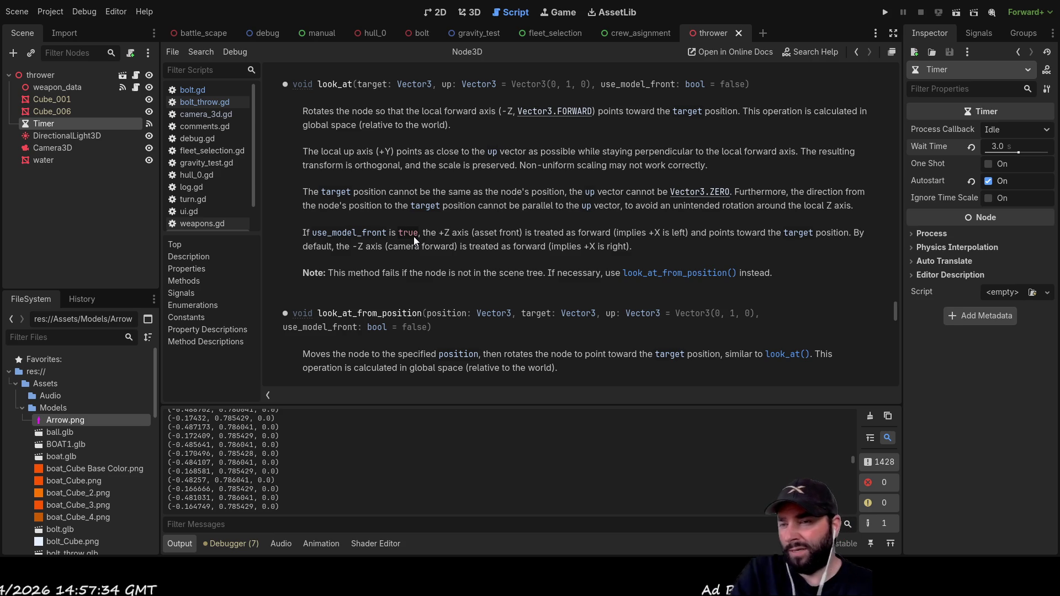
scroll(409, 210, "down", 2)
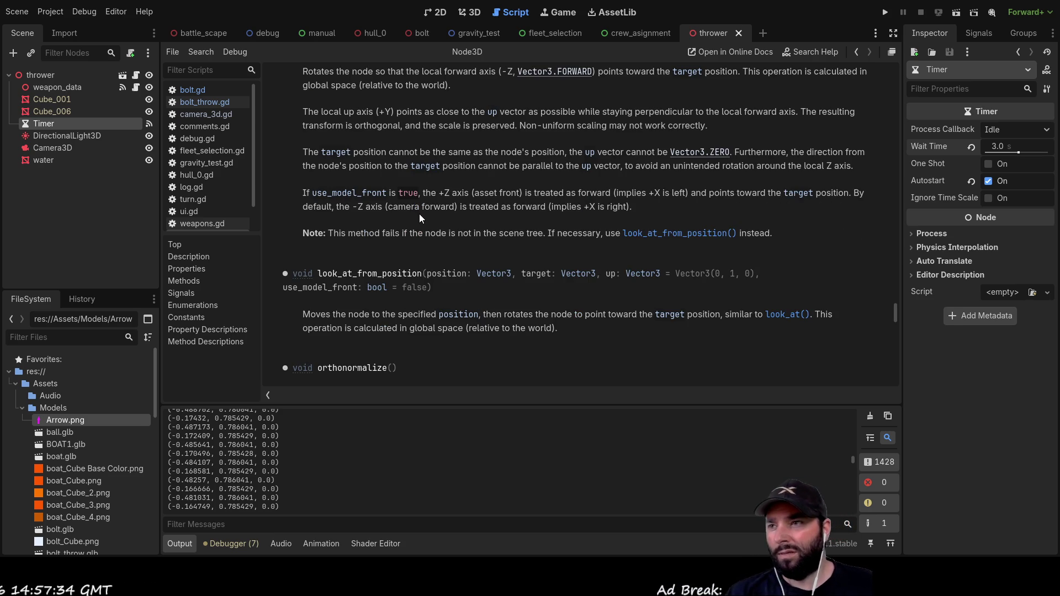
scroll(416, 216, "down", 3)
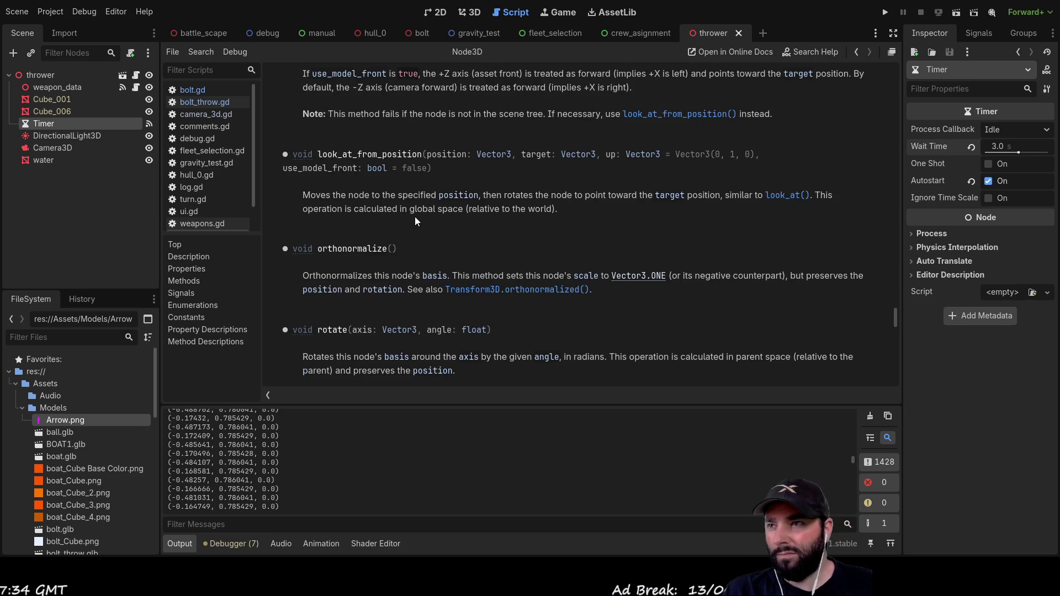
scroll(415, 216, "up", 6)
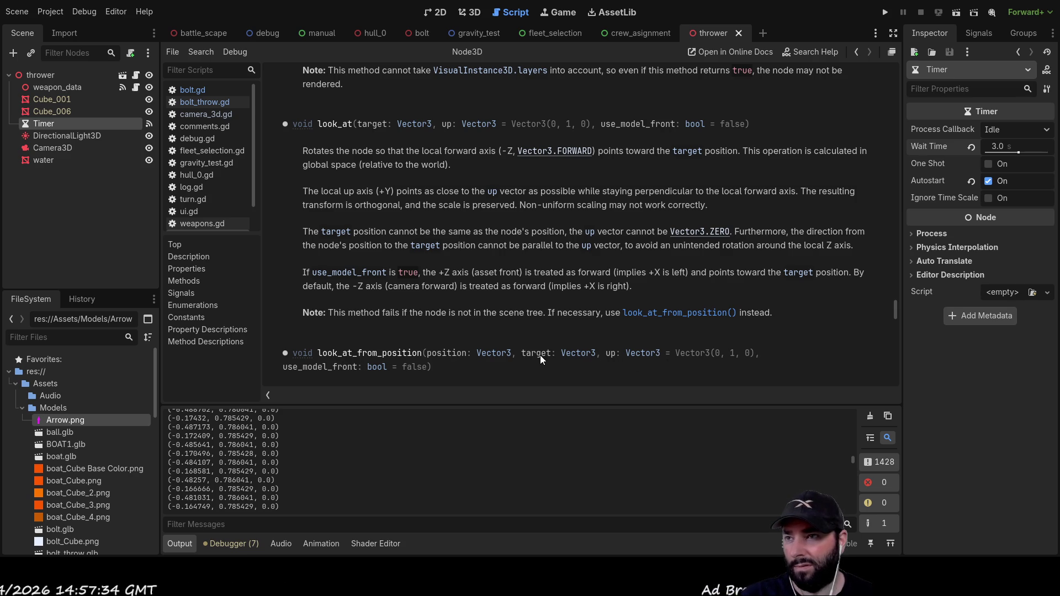
scroll(410, 299, "down", 3)
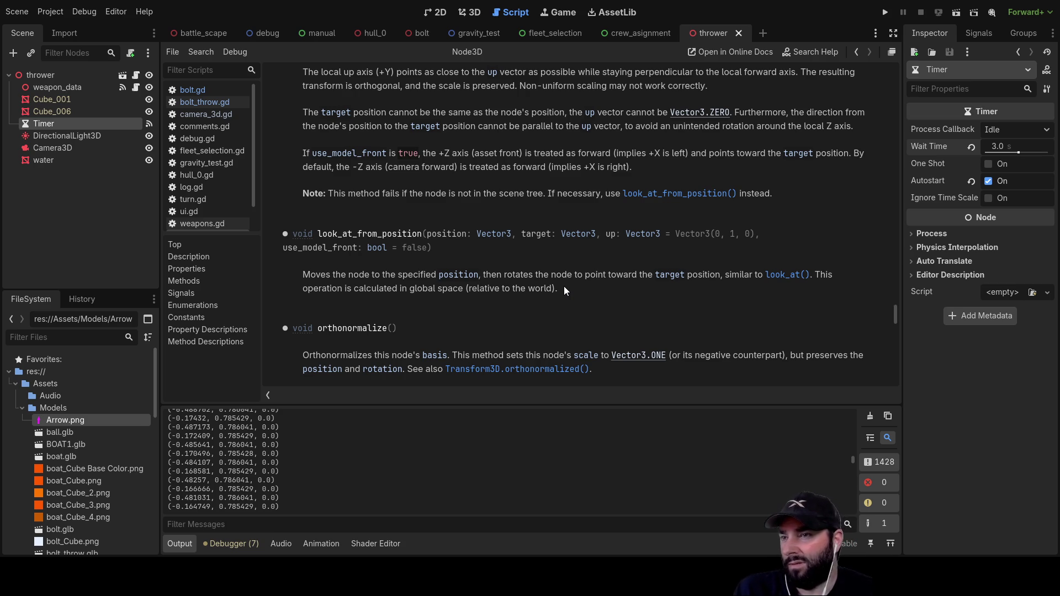
scroll(565, 286, "down", 3)
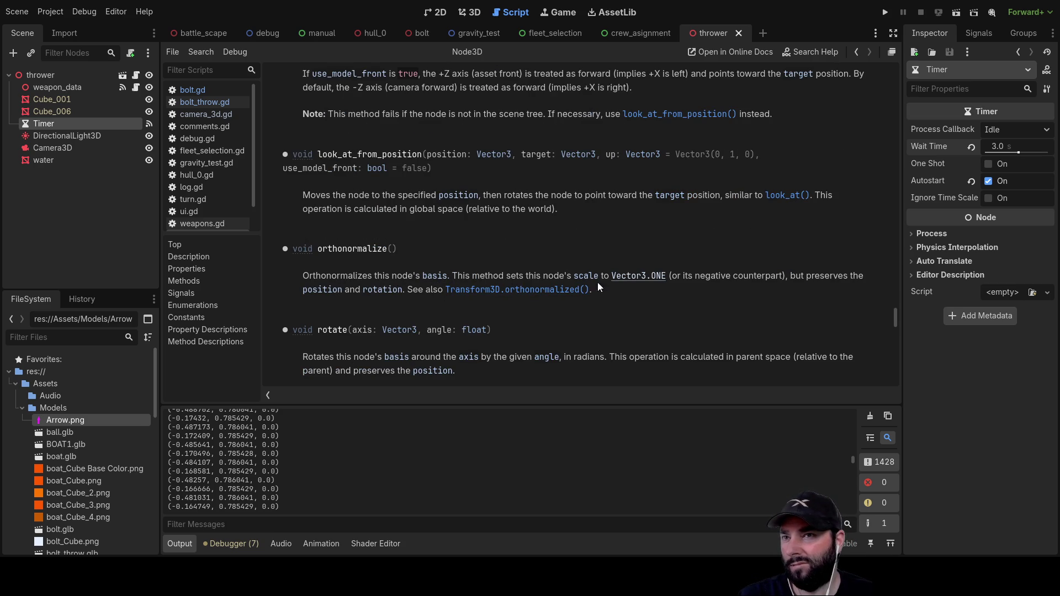
scroll(447, 301, "down", 3)
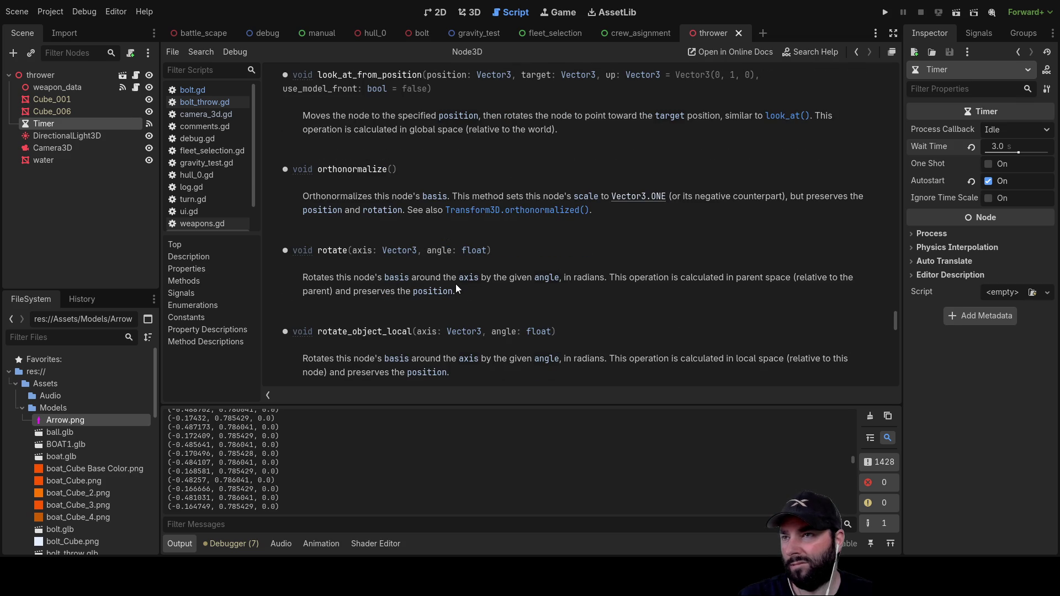
scroll(455, 283, "down", 3)
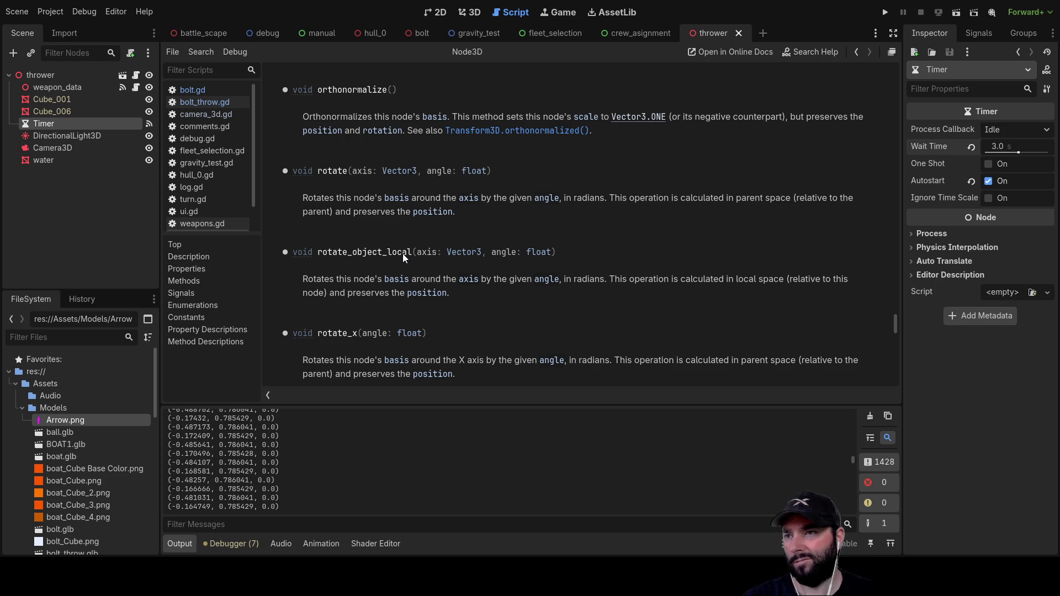
scroll(402, 253, "down", 2)
scroll(407, 242, "up", 5)
scroll(408, 243, "up", 10)
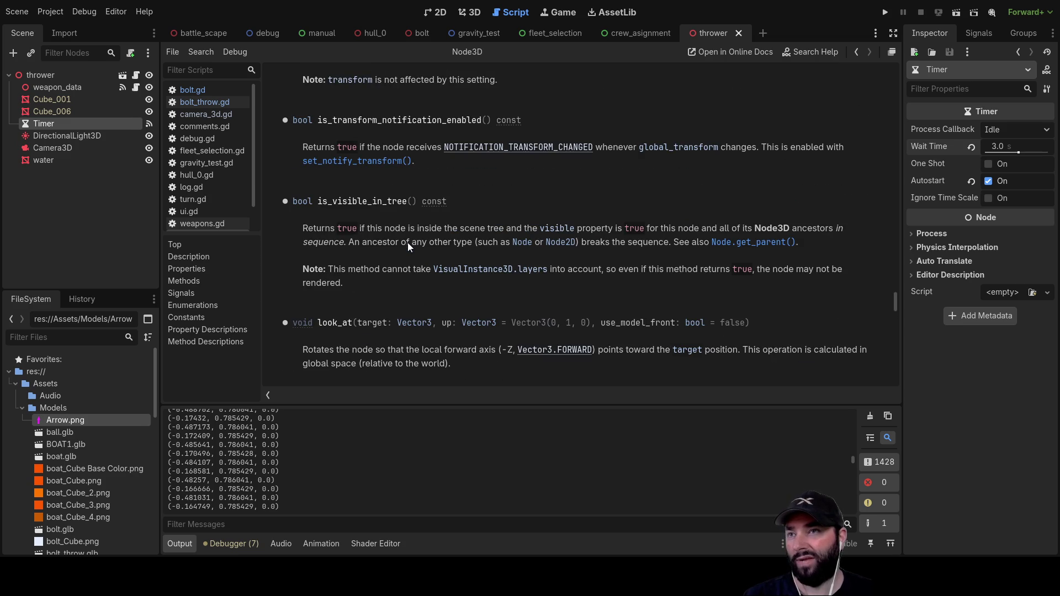
left_click(959, 13)
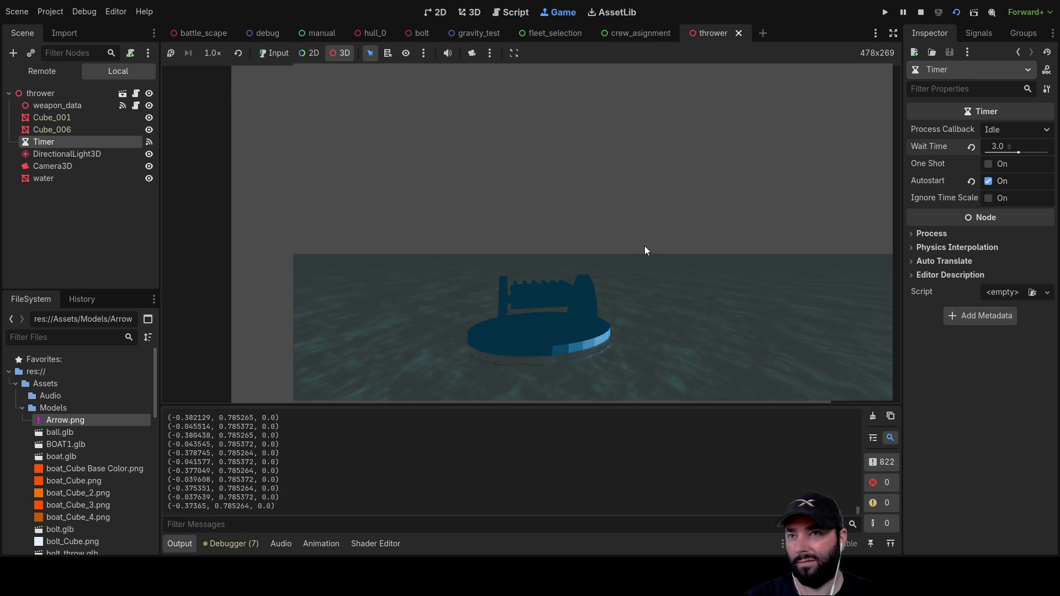
Step: Scale the embedded thrower game to fill the view, watch the output, then stop it
left_click(472, 53)
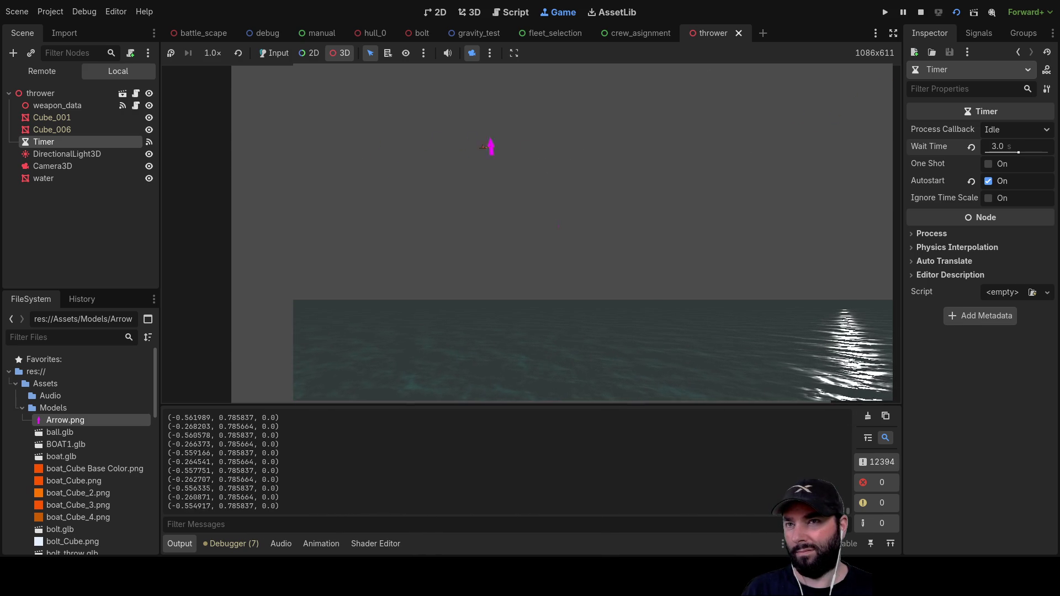
left_click(923, 14)
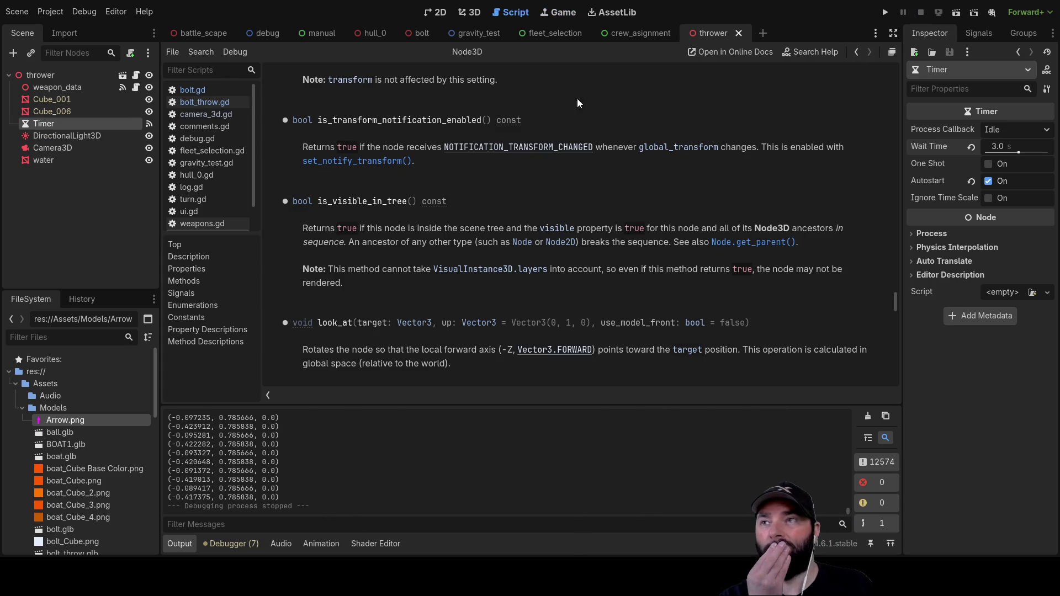
Step: Cycle through the scene tabs to battle_scape and view camera_3d.gd from line 1
left_click(637, 35)
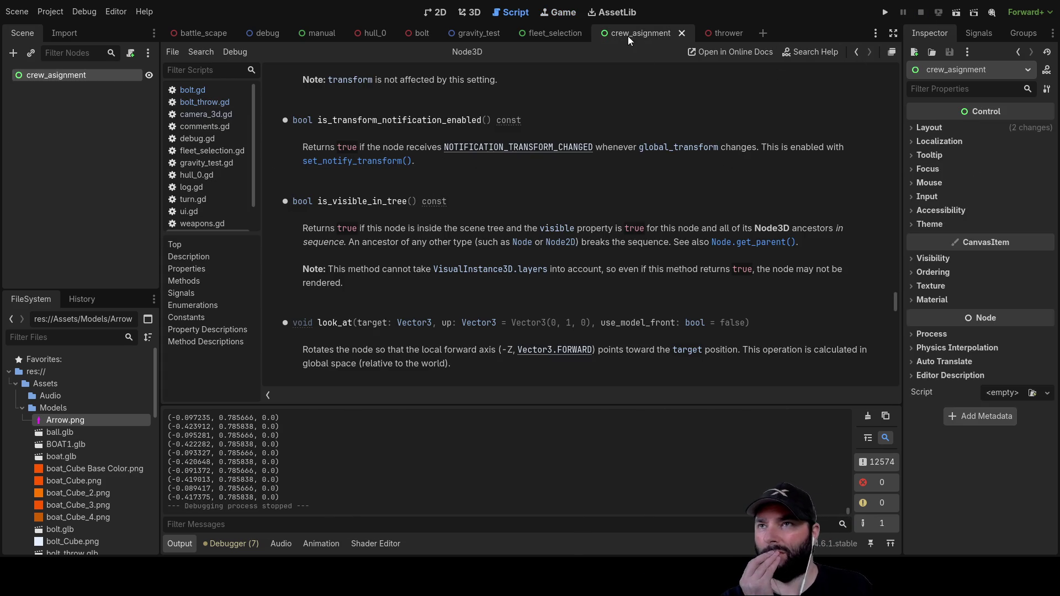
left_click(549, 33)
left_click(458, 34)
left_click(415, 36)
left_click(362, 37)
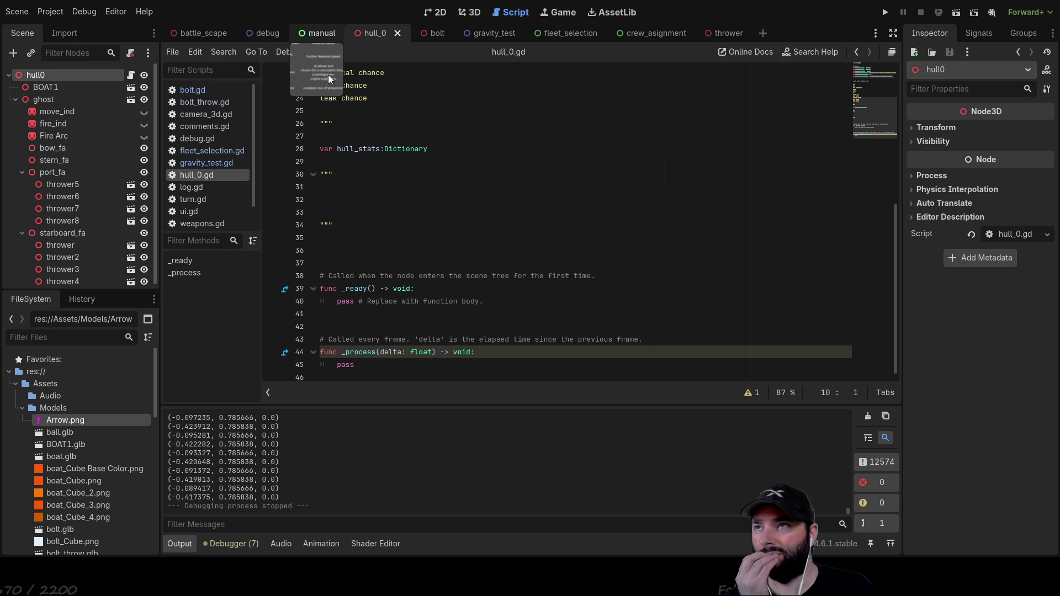
left_click(273, 34)
left_click(205, 34)
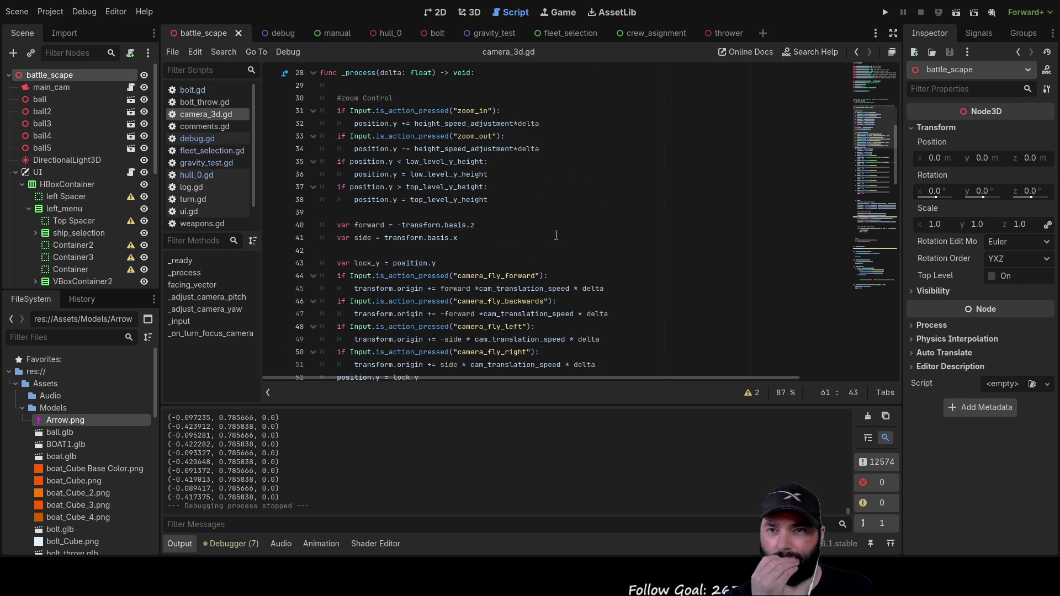
scroll(545, 234, "down", 3)
scroll(545, 234, "down", 10)
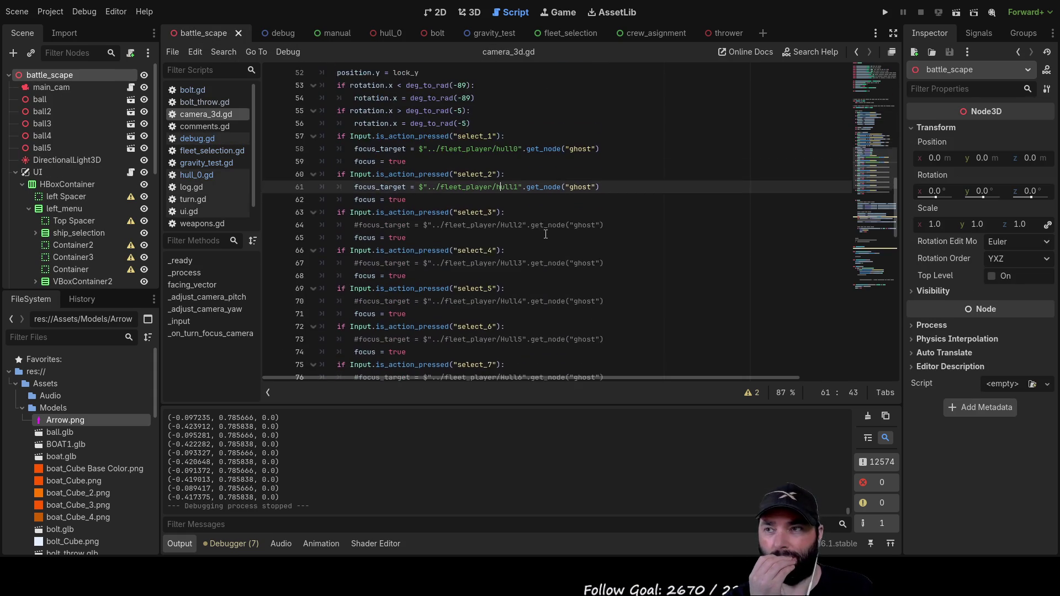
scroll(562, 287, "up", 8)
scroll(562, 288, "up", 15)
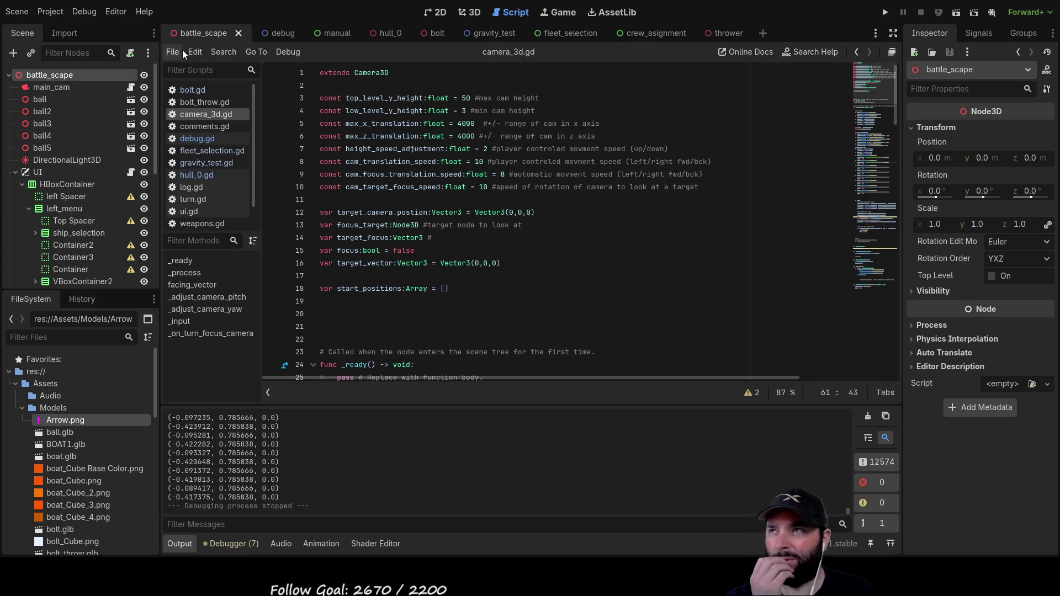
Step: Show battle_scape in the 3D viewport, switch to Move mode and orbit to a workable angle
left_click(436, 12)
left_click(469, 12)
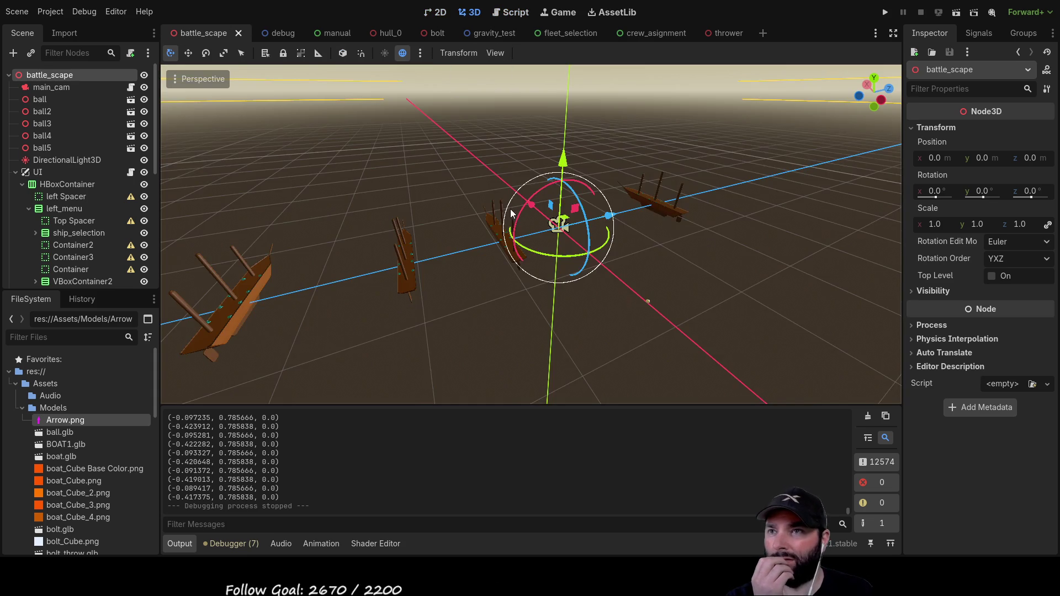
scroll(511, 213, "down", 10)
left_click_drag(393, 239, 478, 291)
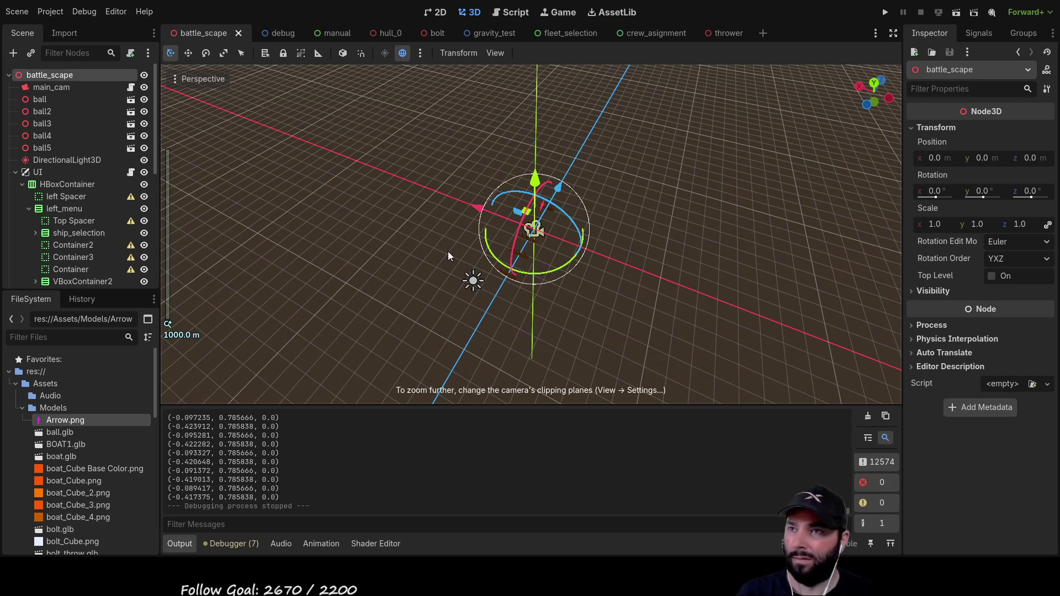
key("w")
scroll(429, 251, "down", 2)
mouse_move(429, 251)
left_mouse_down()
mouse_move(287, 203)
mouse_move(480, 223)
left_mouse_up()
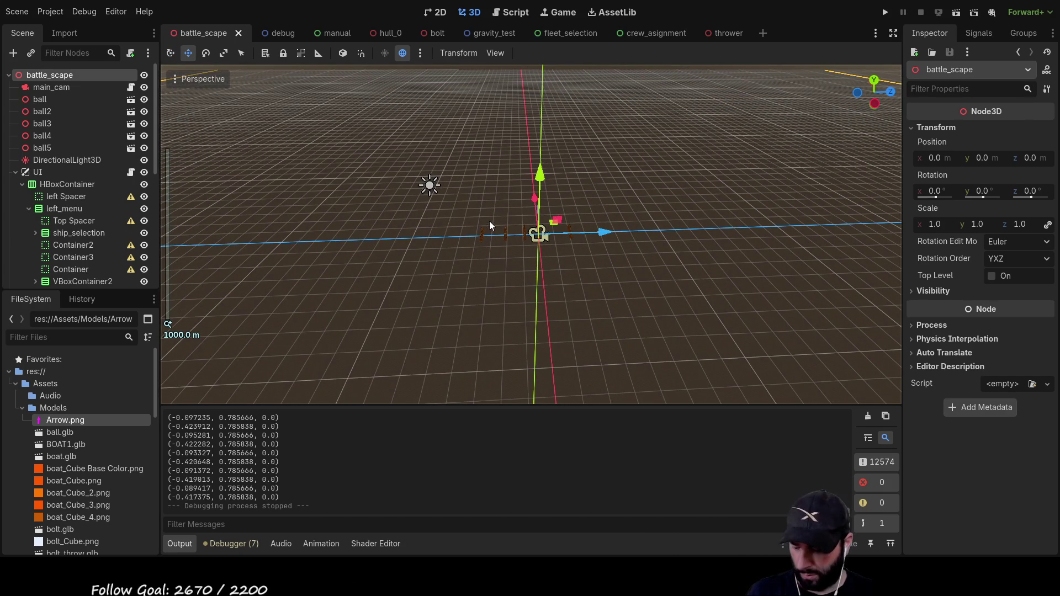
mouse_move(407, 179)
left_mouse_down()
mouse_move(396, 174)
mouse_move(419, 182)
mouse_move(449, 228)
left_mouse_up()
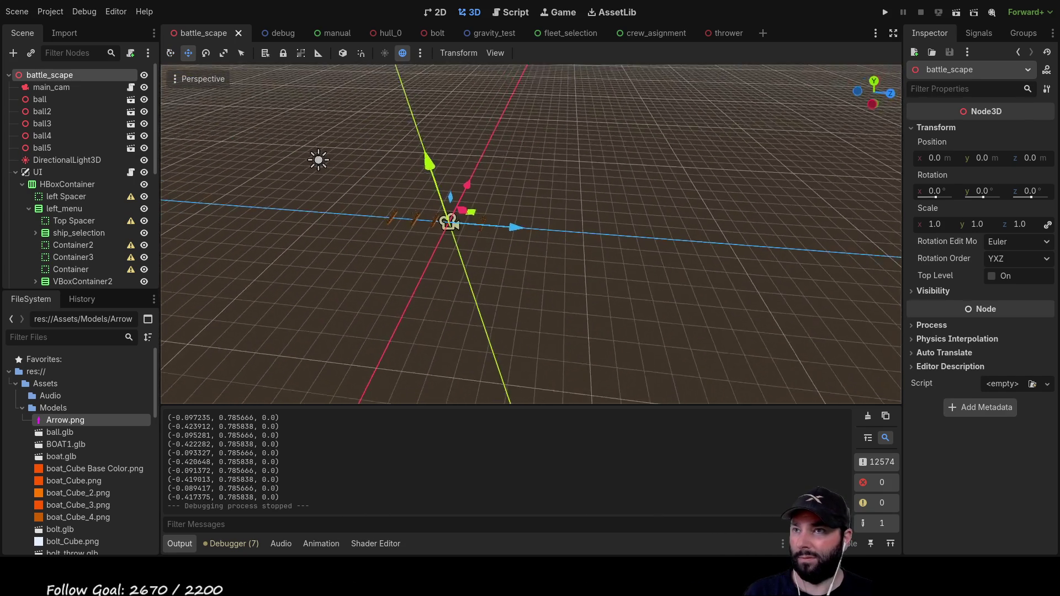
scroll(445, 210, "up", 5)
scroll(457, 200, "down", 3)
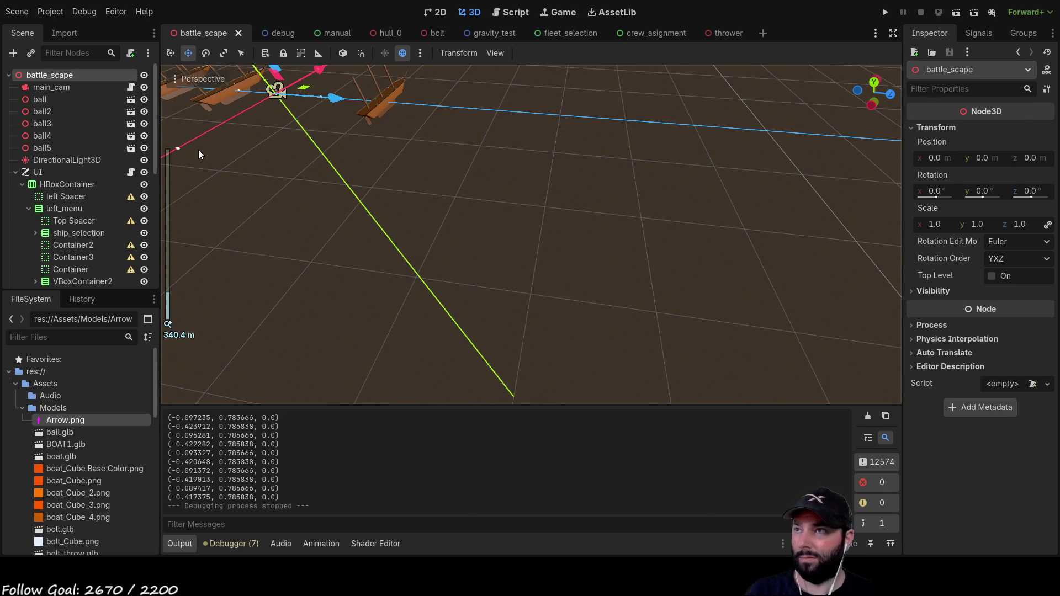
Step: Select ball4 and drag its gizmo to a new position
left_click(177, 147)
left_click_drag(234, 160, 711, 278)
scroll(670, 208, "down", 3)
mouse_move(670, 207)
left_mouse_down()
mouse_move(550, 224)
mouse_move(822, 134)
left_mouse_up()
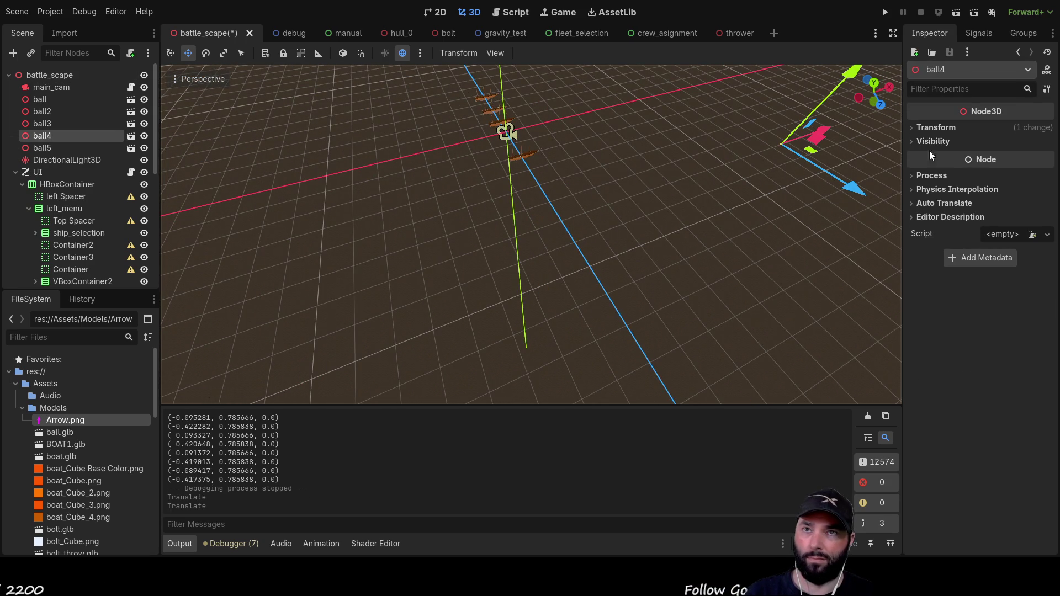
Step: Set ball4's Scale to 10, then to 20 in the Inspector
left_click(911, 127)
left_click(934, 224)
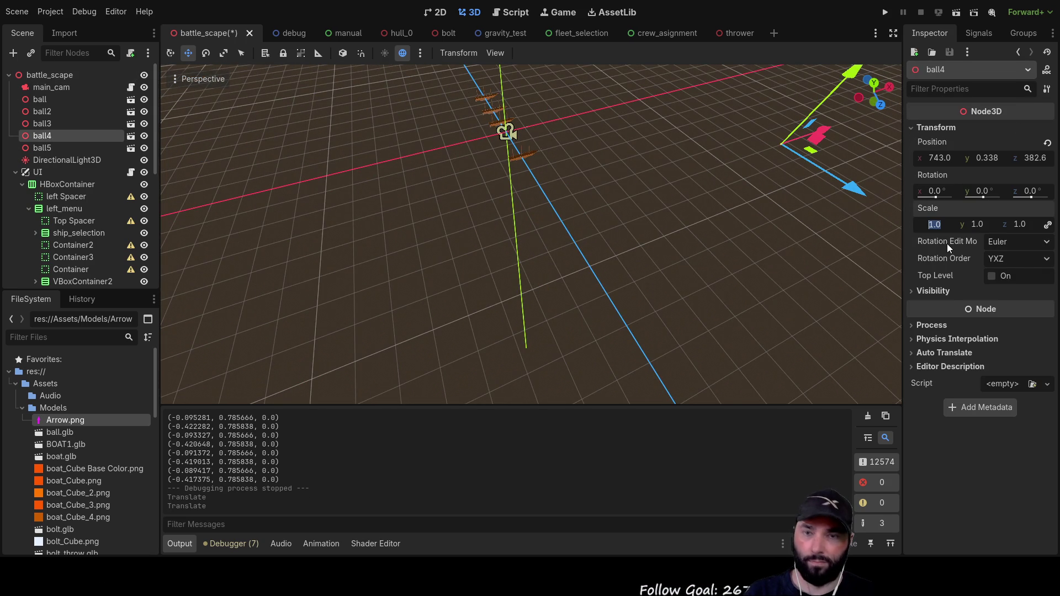
type("10")
key("Return")
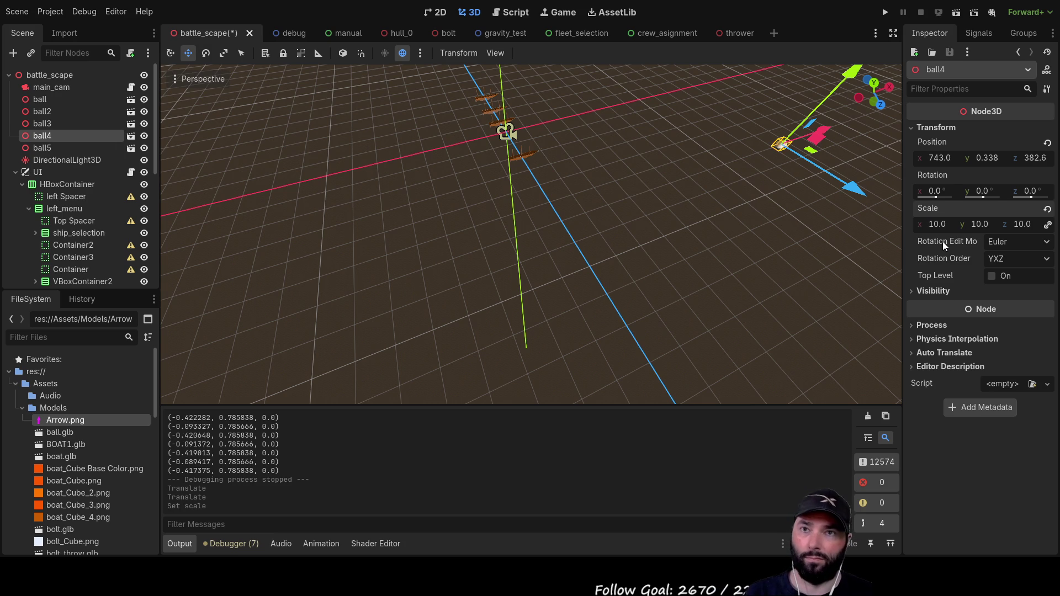
type("20")
key("Return")
Step: Pull ball4 much closer along Z and add a CollisionShape3D child under it
scroll(698, 154, "down", 3)
mouse_move(700, 194)
left_mouse_down()
mouse_move(553, 186)
mouse_move(671, 264)
mouse_move(638, 212)
mouse_move(632, 290)
left_mouse_up()
left_click_drag(629, 347, 776, 307)
scroll(712, 296, "down", 2)
mouse_move(712, 300)
left_mouse_down()
mouse_move(647, 286)
mouse_move(607, 323)
mouse_move(439, 309)
mouse_move(522, 248)
mouse_move(514, 293)
mouse_move(469, 296)
mouse_move(468, 272)
mouse_move(496, 274)
left_mouse_up()
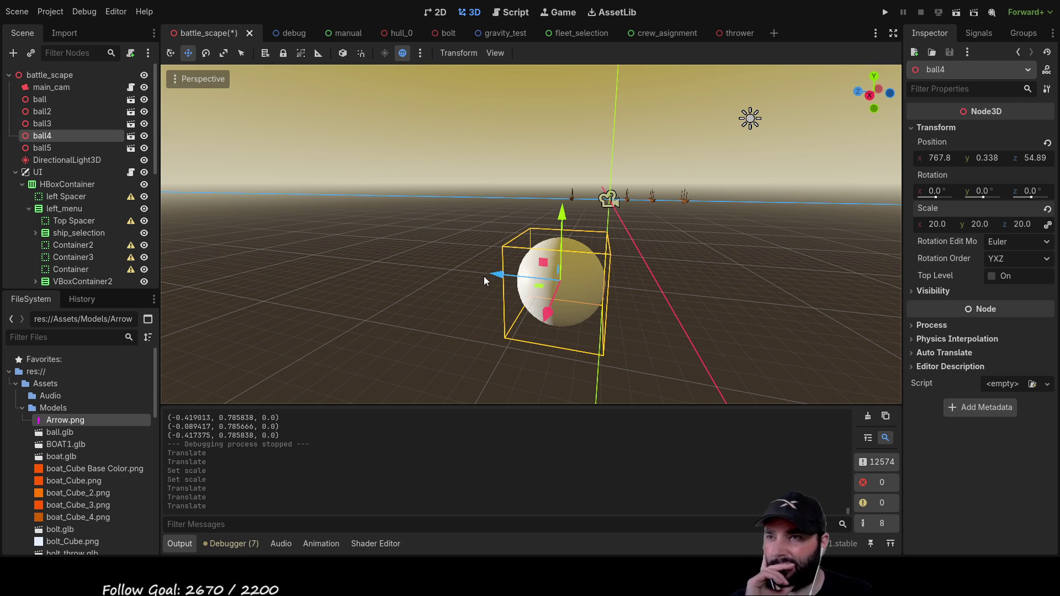
key("ctrl+a")
key("Return")
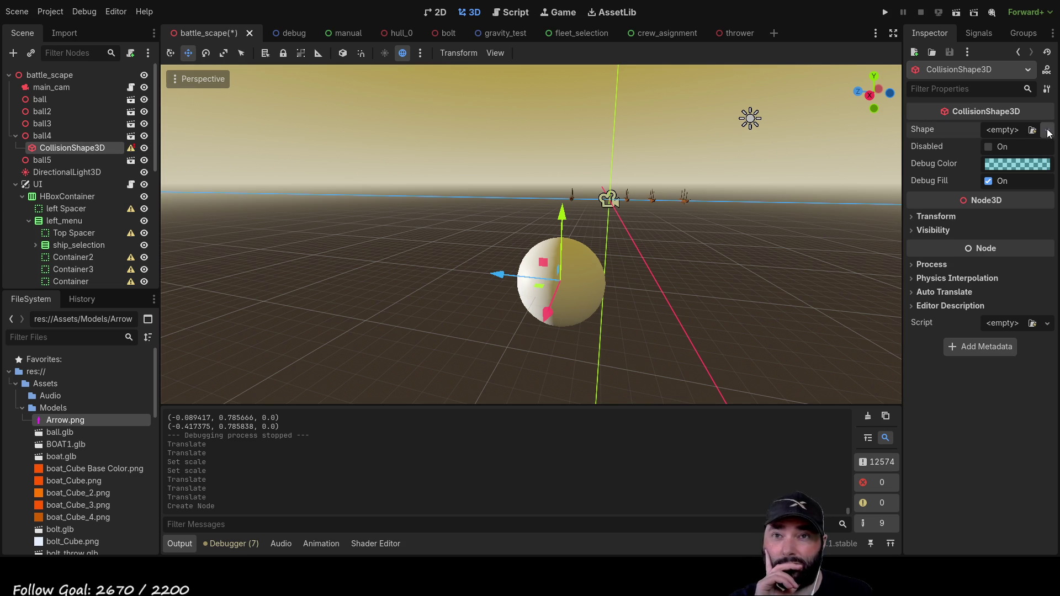
Step: Give the collision shape a new SphereShape3D
left_click(965, 177)
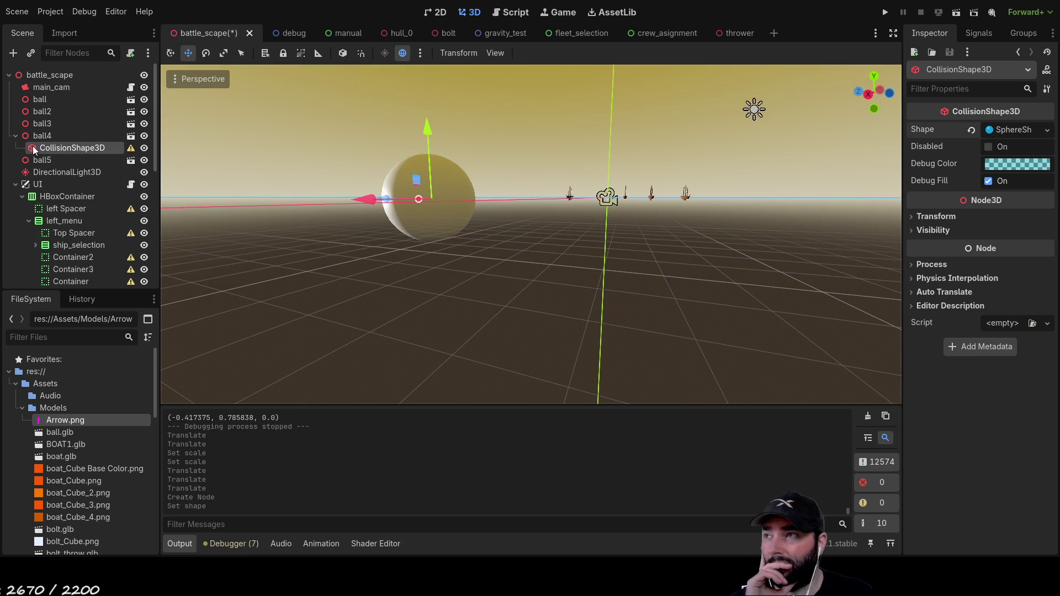
scroll(517, 223, "down", 5)
scroll(518, 223, "up", 10)
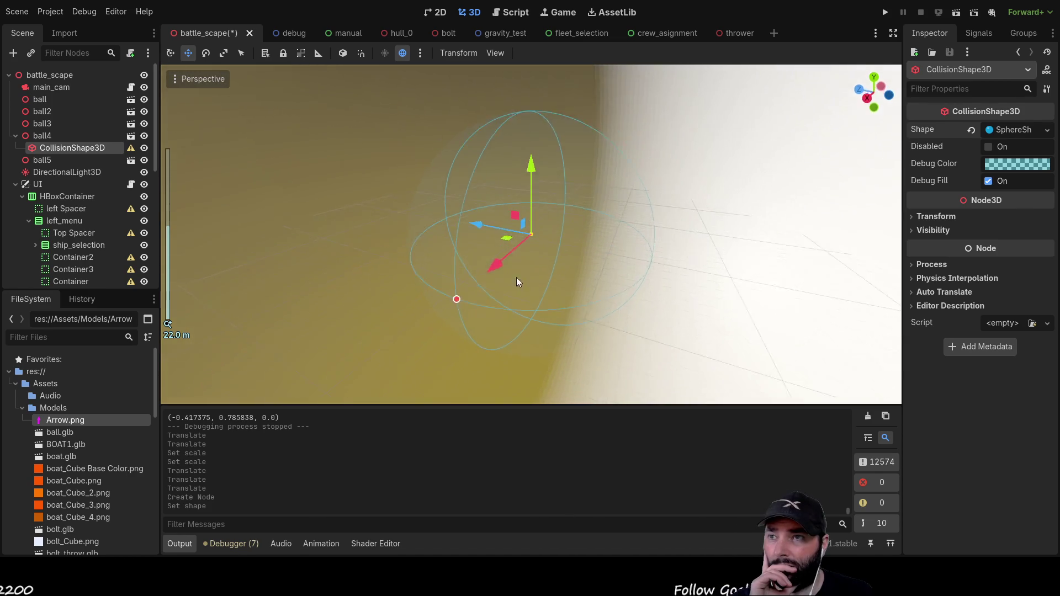
mouse_move(516, 281)
left_mouse_down()
mouse_move(392, 284)
mouse_move(478, 234)
mouse_move(395, 241)
mouse_move(458, 243)
left_mouse_up()
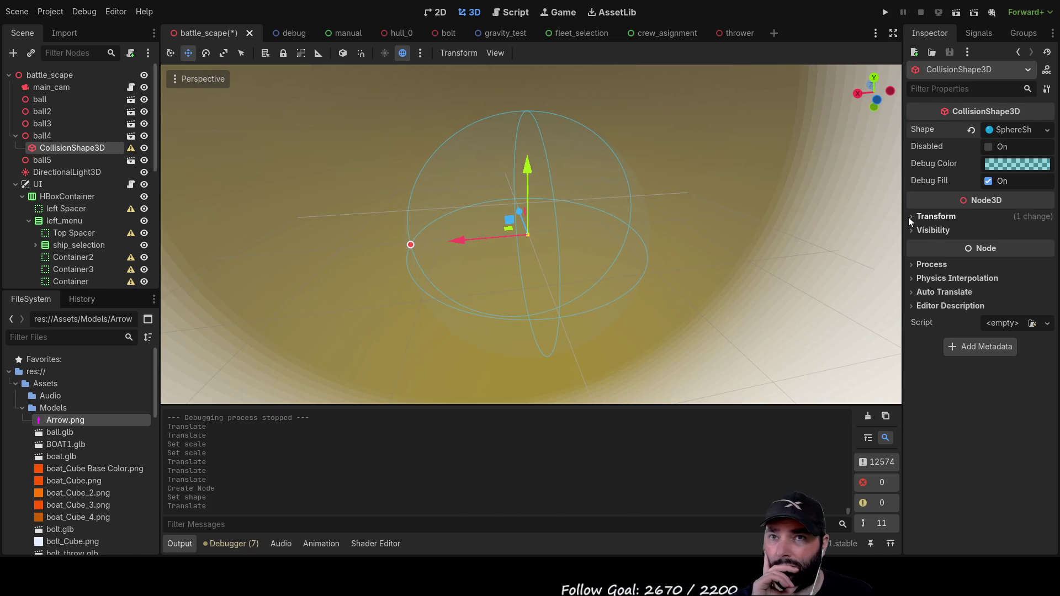
Step: Set the collision shape's X position to 0 so it centres on the ball
left_click(911, 216)
left_click(949, 247)
type("0")
key("Return")
Step: Try collision shape scales of 10 and then 3
left_click(943, 313)
type("10")
key("Return")
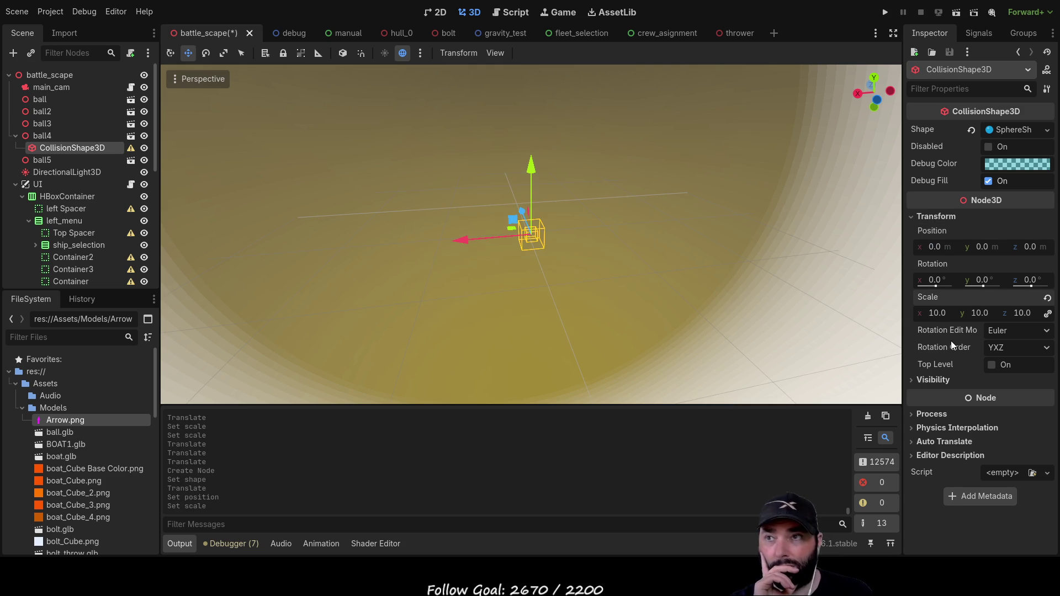
scroll(567, 260, "down", 8)
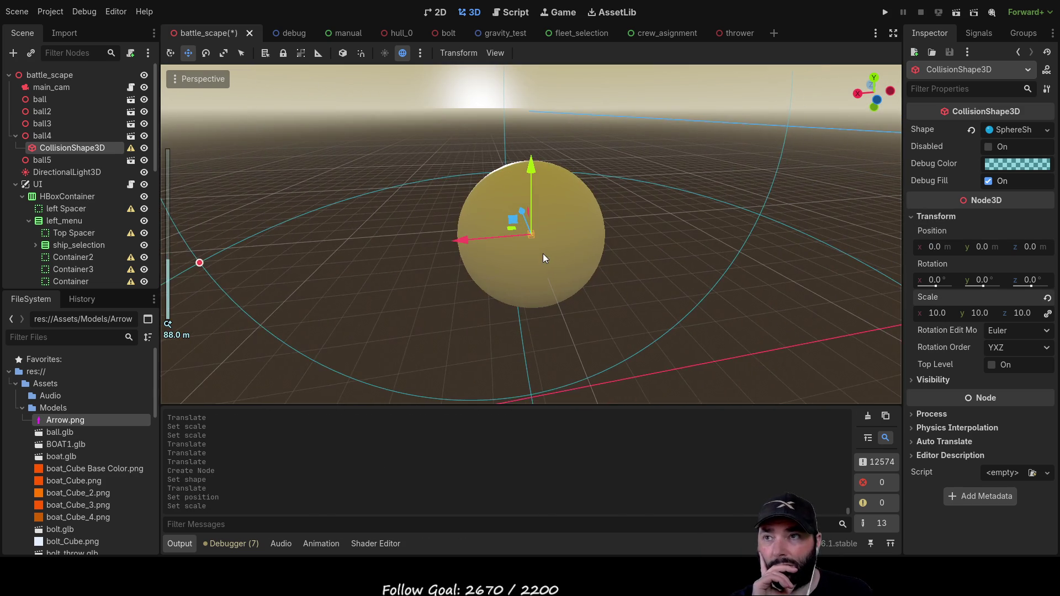
left_click_drag(561, 233, 526, 218)
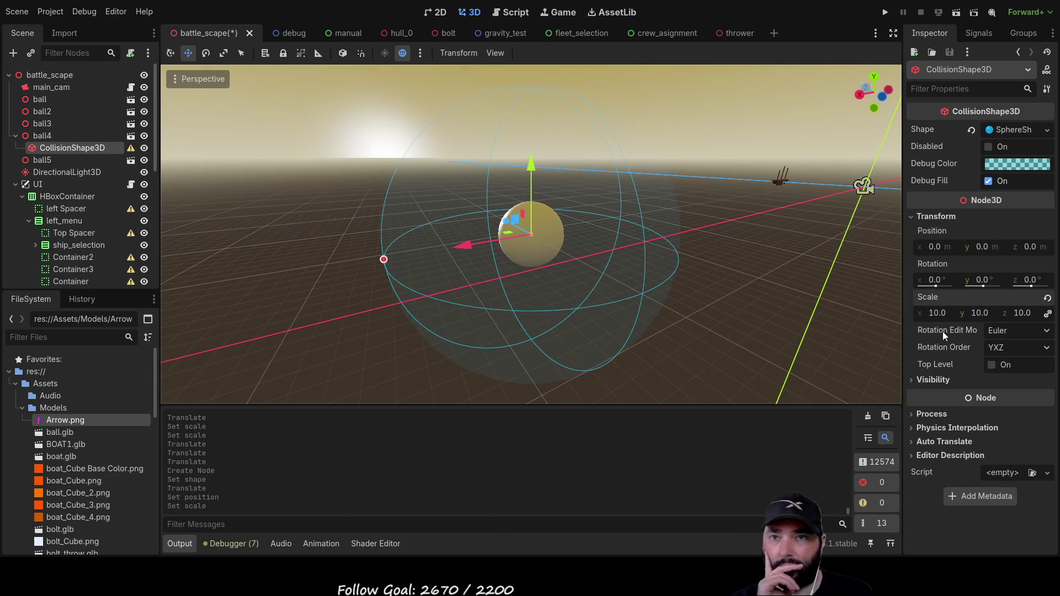
left_click(937, 313)
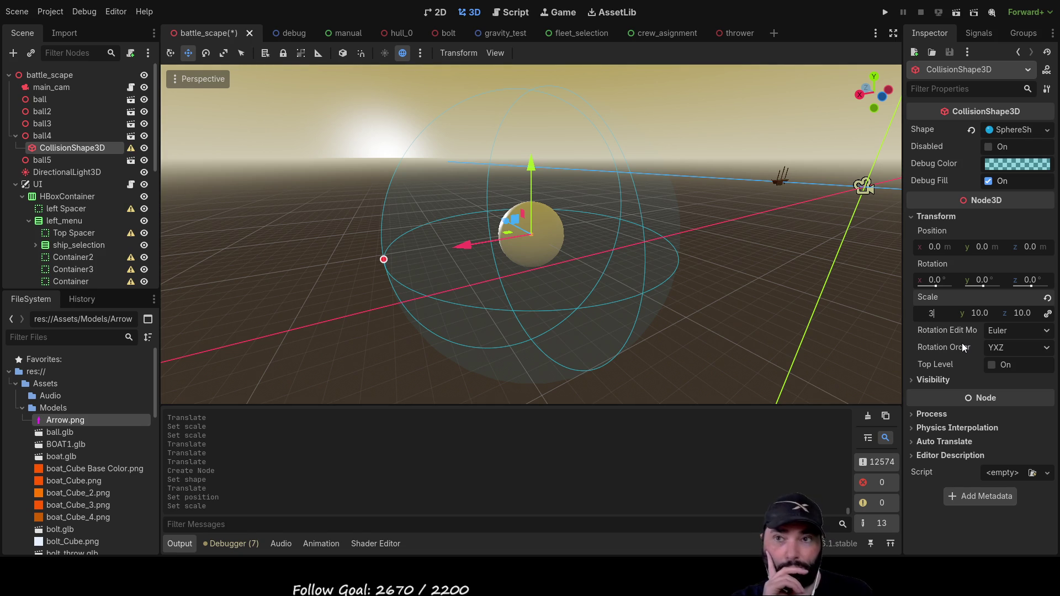
type("3")
key("Return")
Step: Refine the collision shape scale to 2.5 and finally 2.8
scroll(670, 276, "up", 6)
scroll(619, 286, "down", 2)
left_click(931, 315)
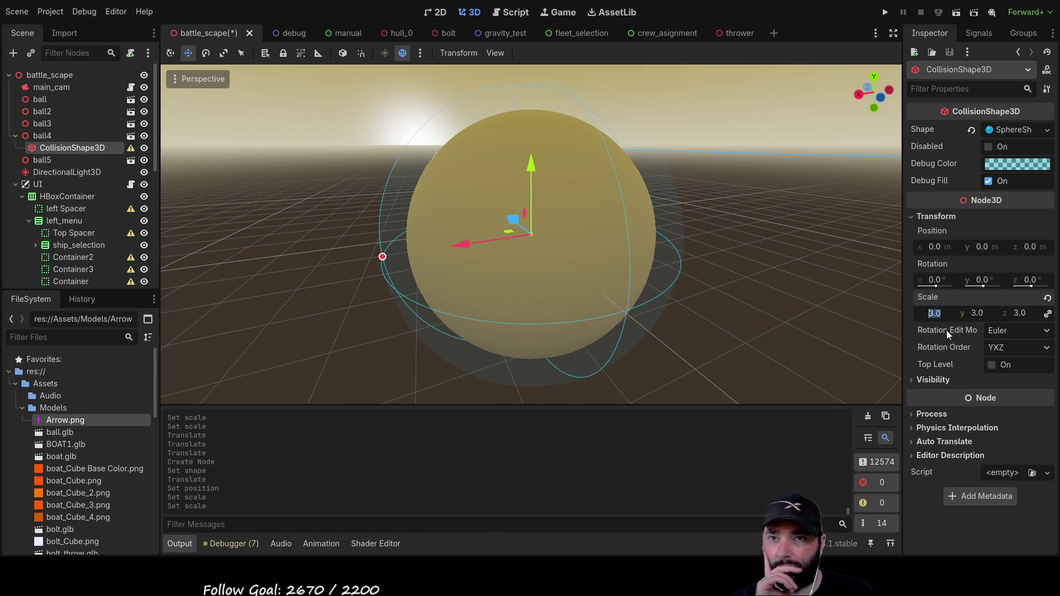
type("2.5")
key("Return")
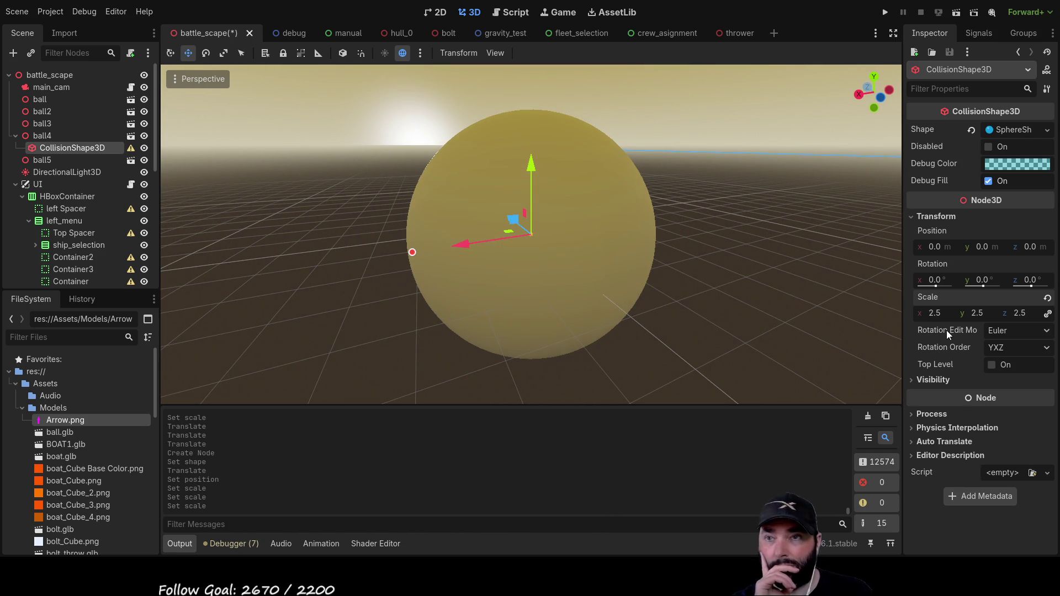
left_click(934, 313)
type("2.")
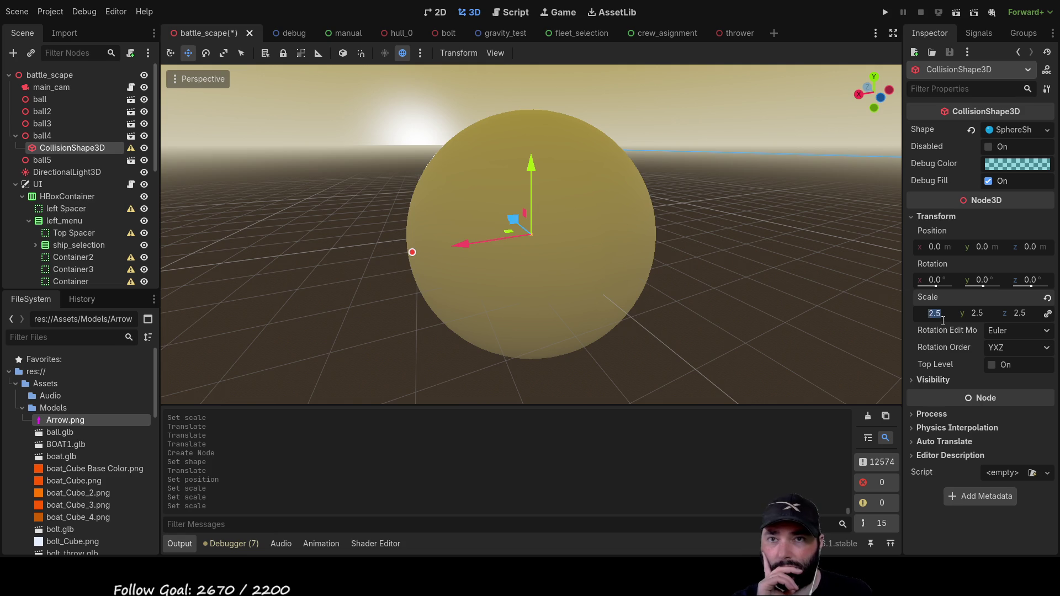
type("8")
key("Return")
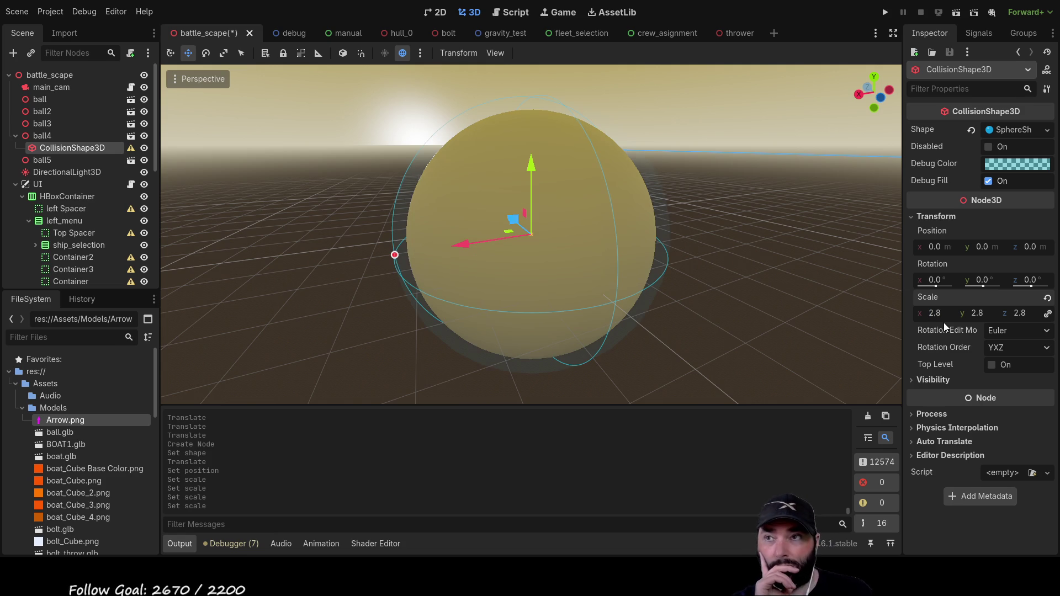
Step: Deselect to inspect the sphere around the ball, then reselect ball4
mouse_move(688, 207)
left_mouse_down()
mouse_move(498, 221)
mouse_move(340, 193)
mouse_move(166, 210)
left_mouse_up()
left_click(720, 254)
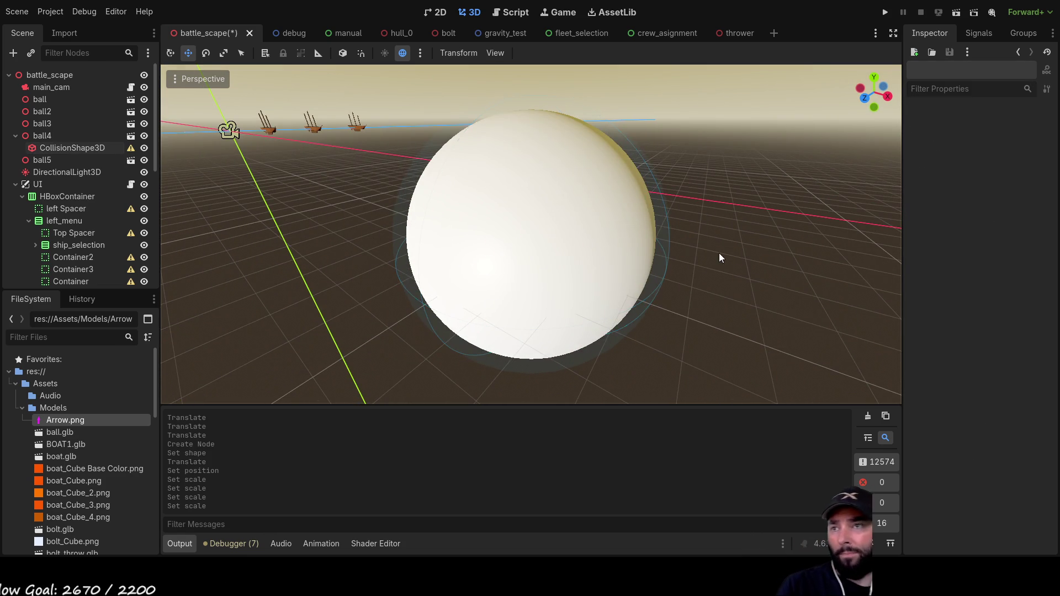
scroll(613, 273, "down", 5)
mouse_move(604, 219)
left_mouse_down()
mouse_move(663, 288)
mouse_move(735, 200)
mouse_move(541, 239)
left_mouse_up()
scroll(541, 239, "up", 2)
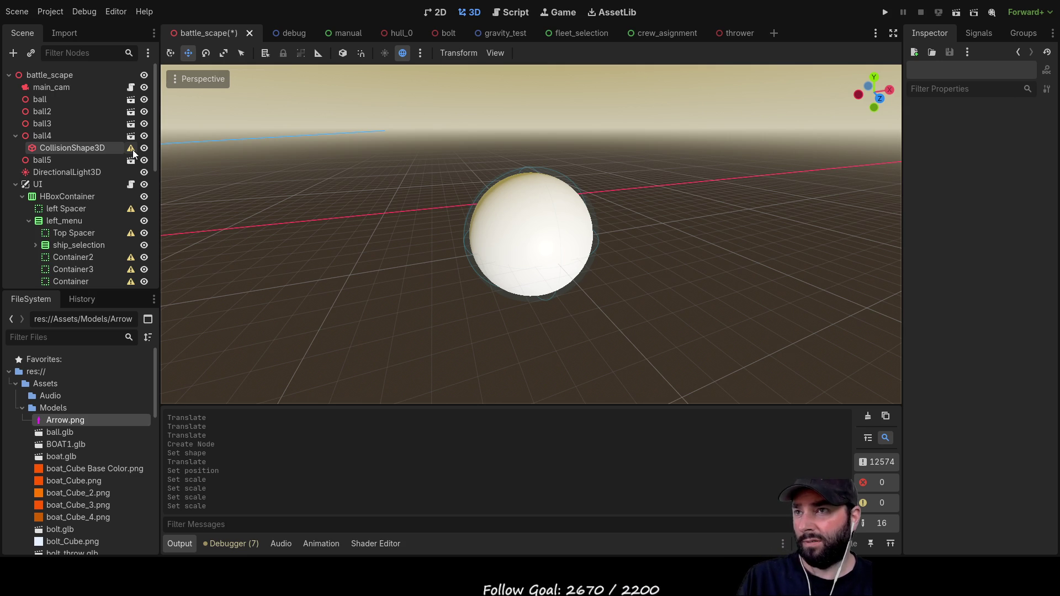
left_click(58, 136)
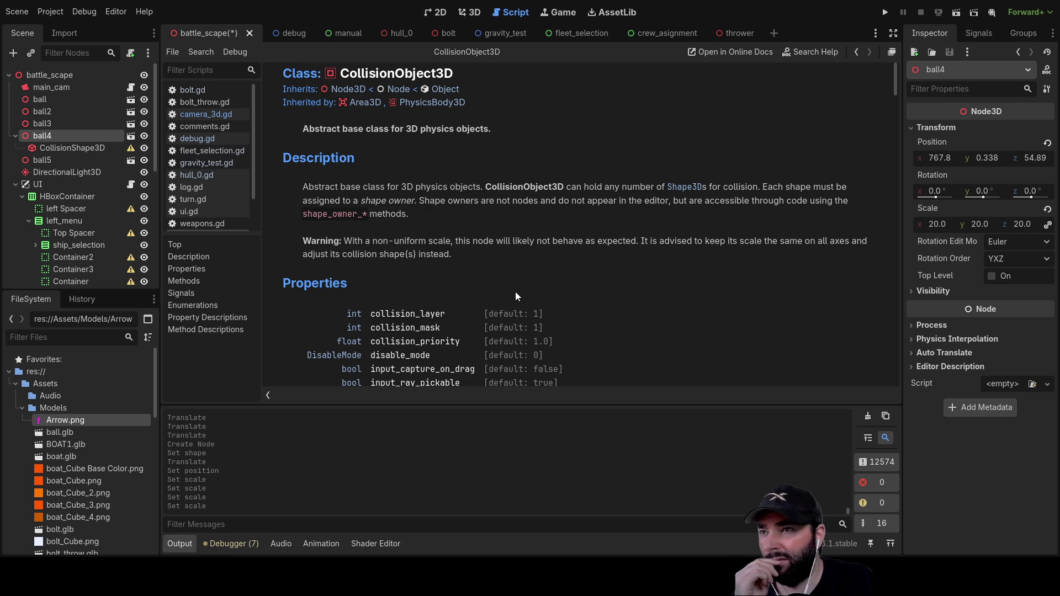
scroll(513, 297, "down", 3)
scroll(552, 320, "down", 3)
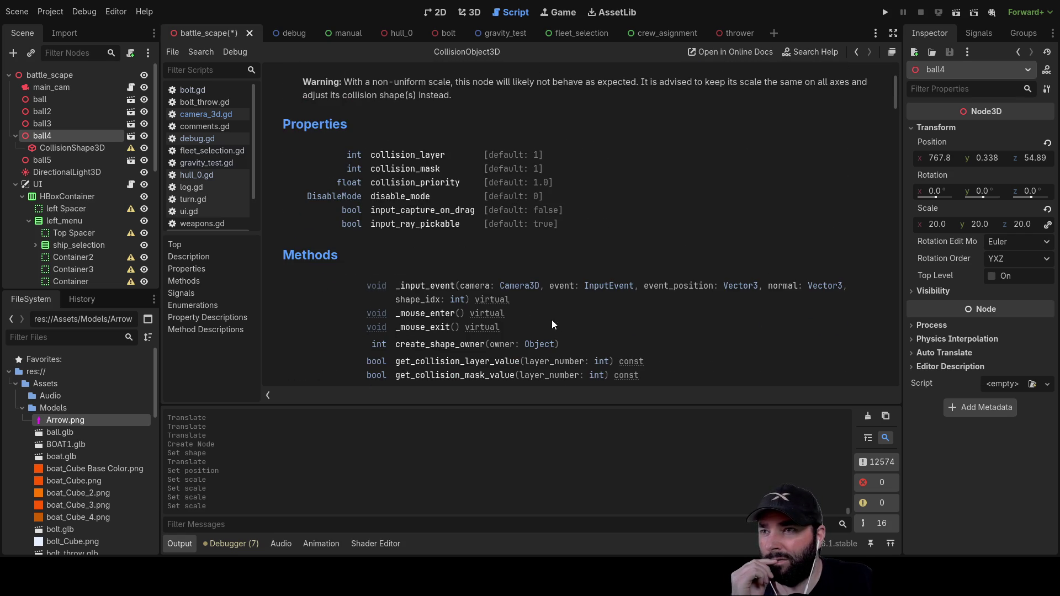
scroll(552, 322, "up", 6)
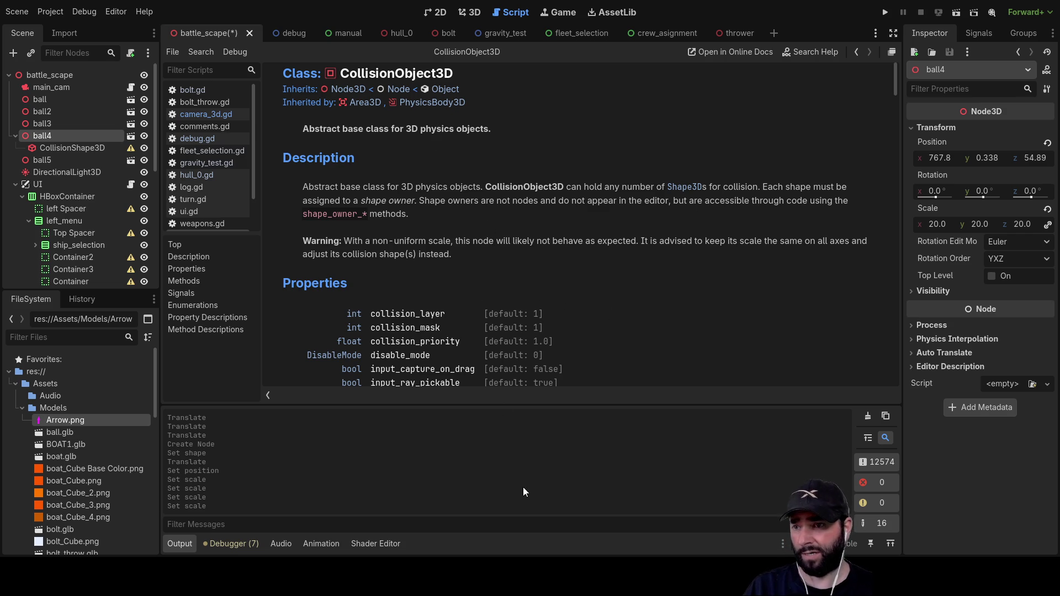
left_click_drag(72, 147, 54, 160)
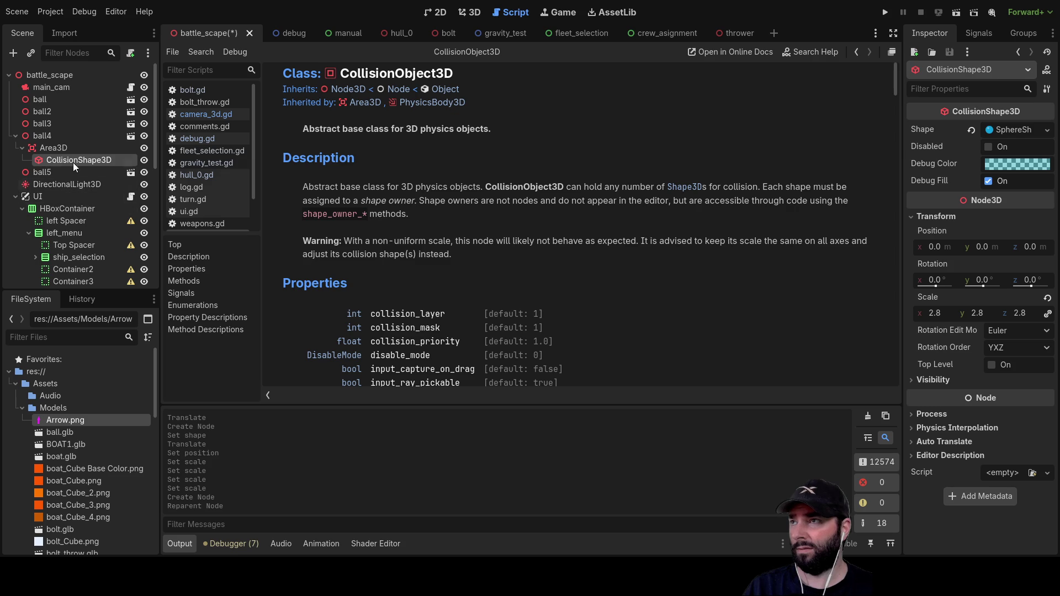
Step: Check the Area3D's collision layer and mask and its CollisionShape3D, then run battle_scape
left_click(52, 147)
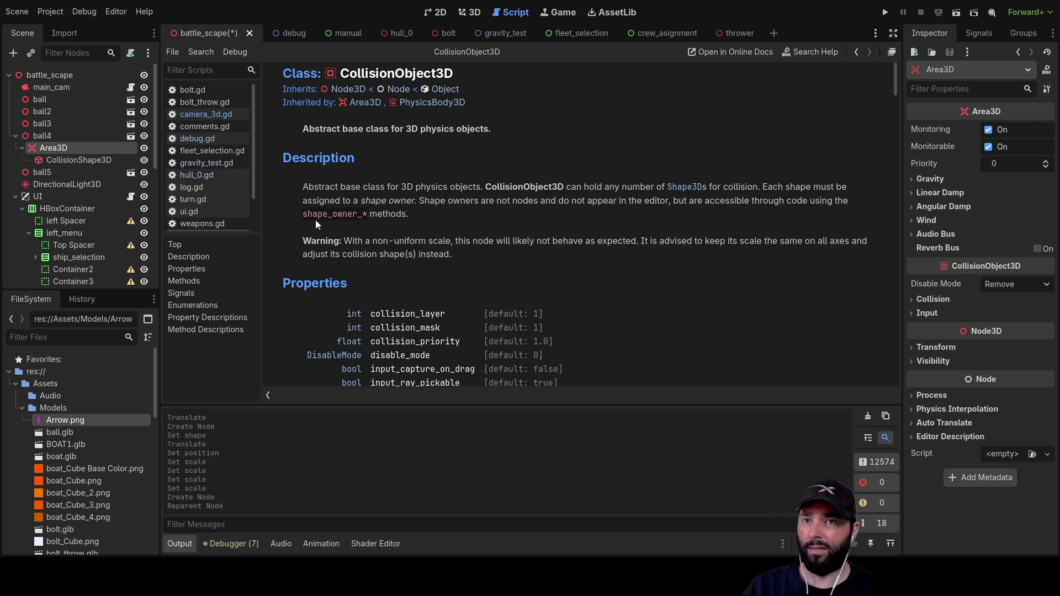
left_click(916, 301)
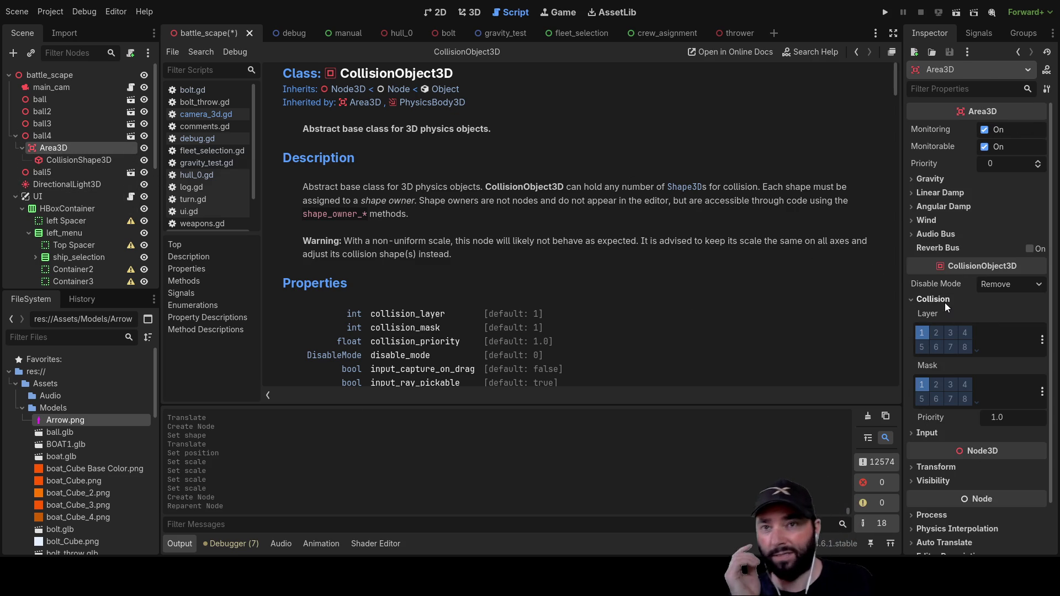
left_click(84, 159)
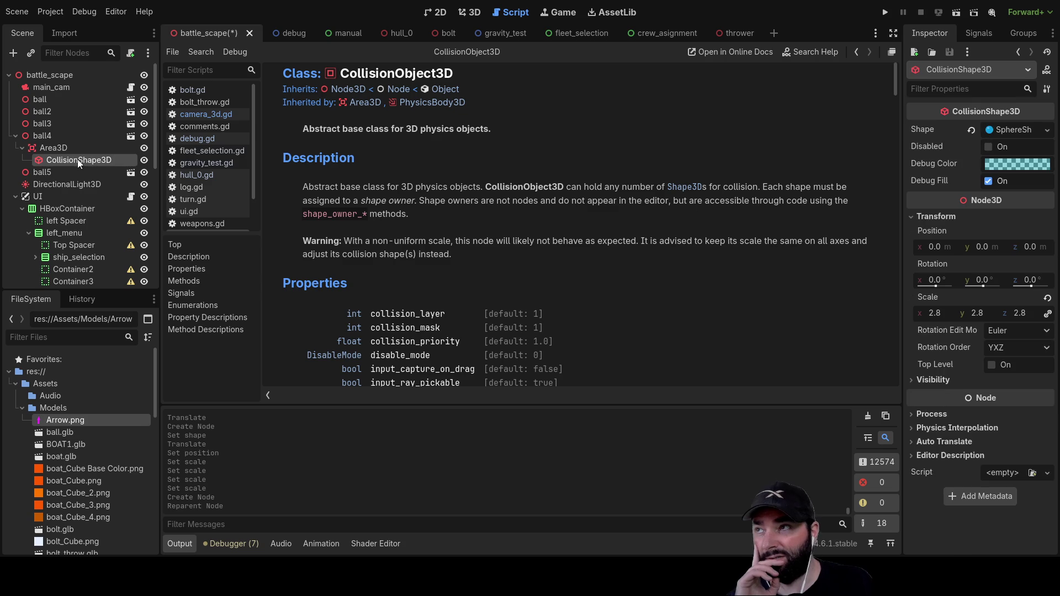
left_click(58, 147)
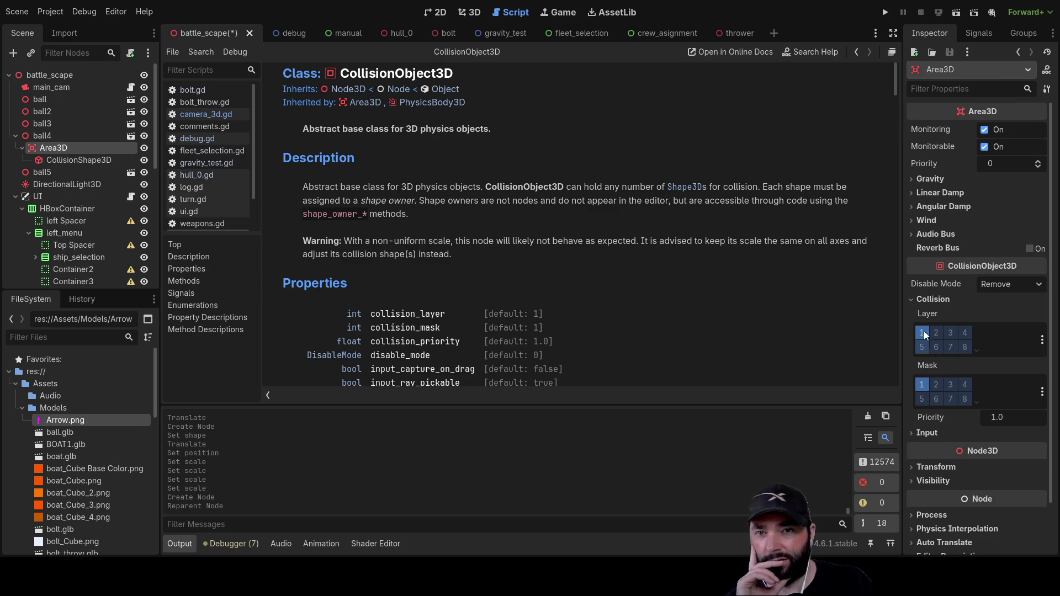
left_click(55, 134)
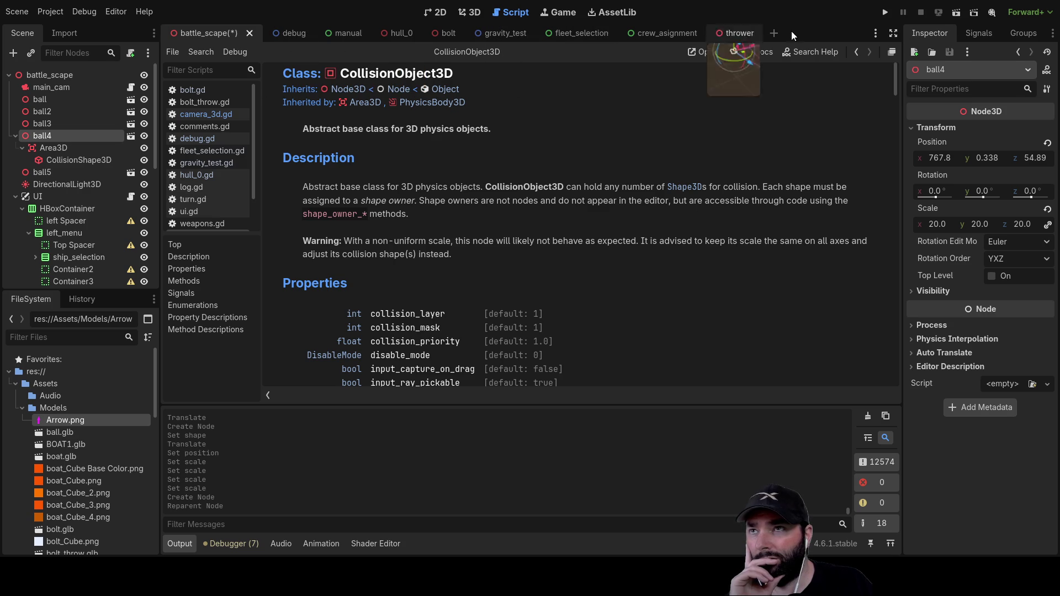
left_click(885, 12)
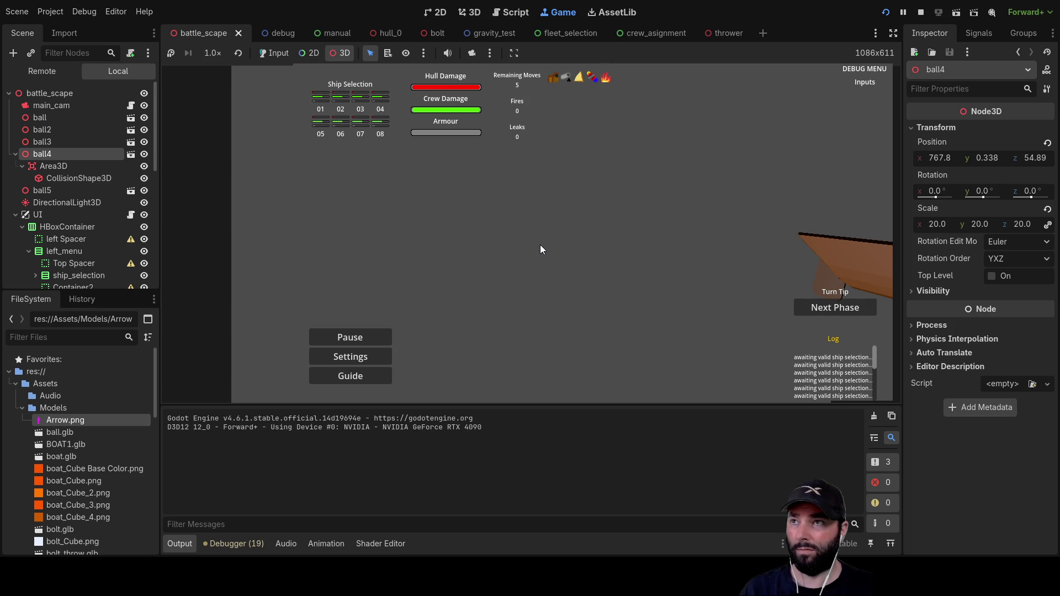
Step: In the running game, select ship 01, swing the camera with WASD/Q keys, and press Next Phase
left_click(273, 53)
key("w")
key("d")
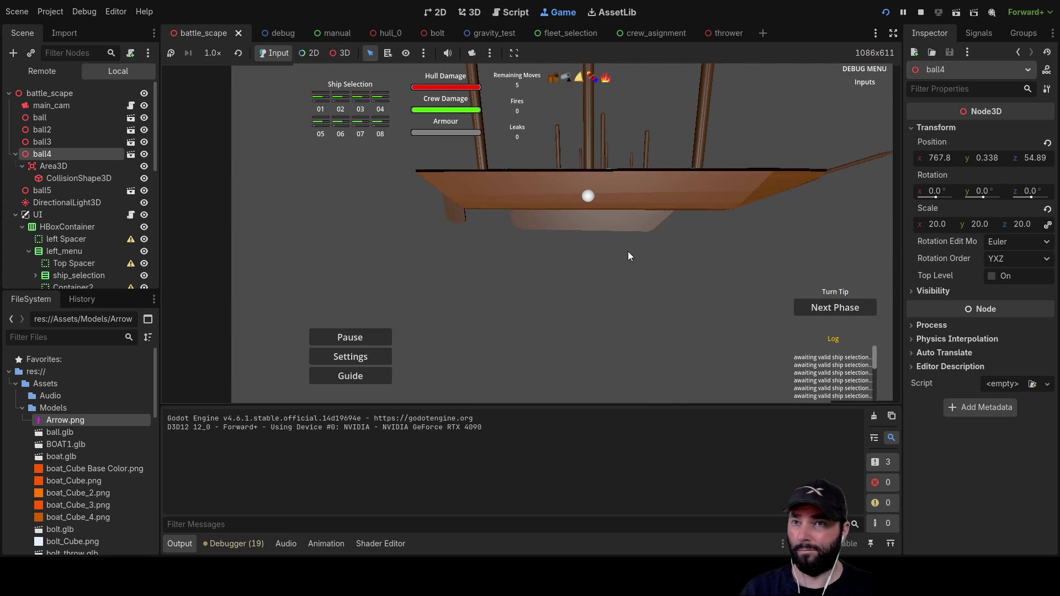
left_click(325, 102)
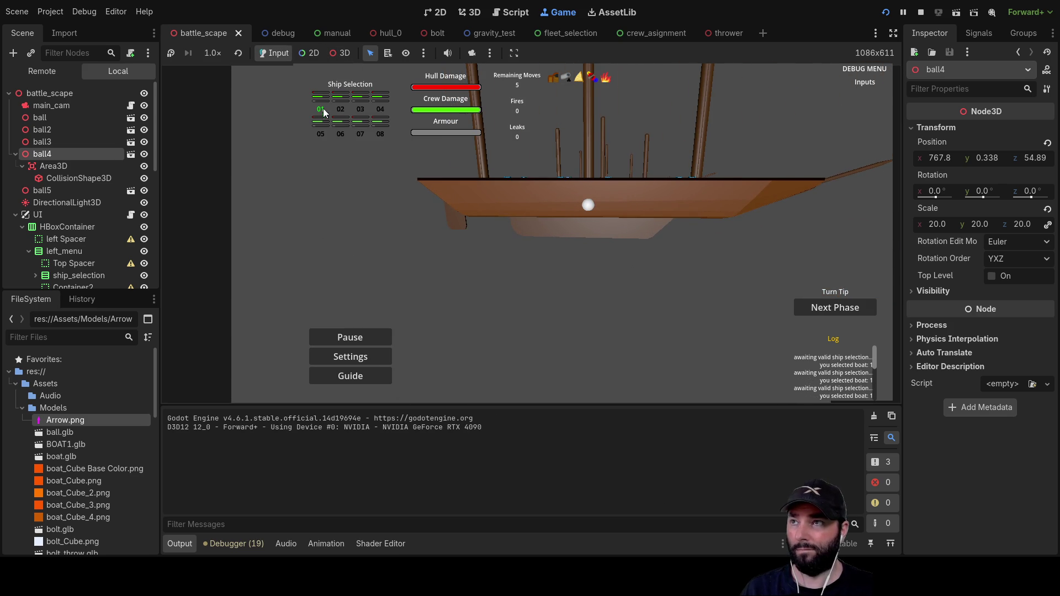
key("a")
key("s")
key("w")
key("q")
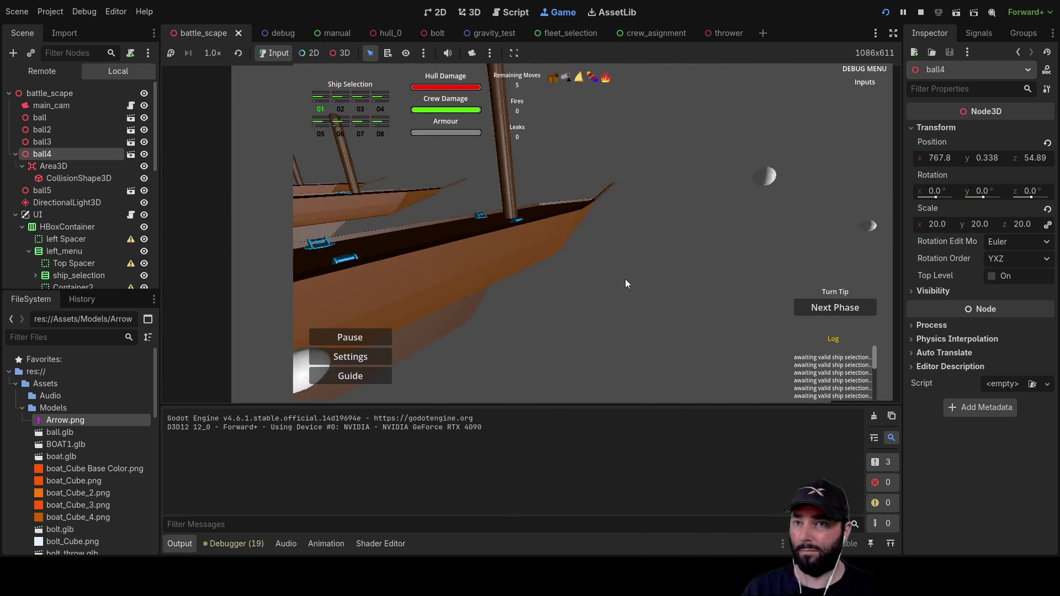
left_click(820, 311)
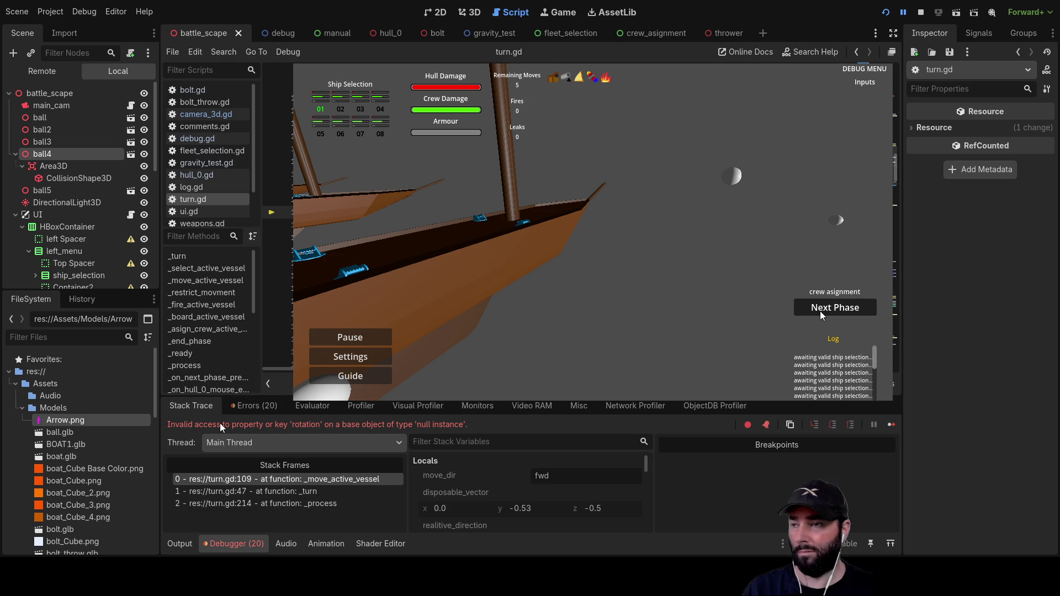
Step: After checking the error text, rename hull_0's BOAT1 node to 'boat' and stop the run
double_click(378, 425)
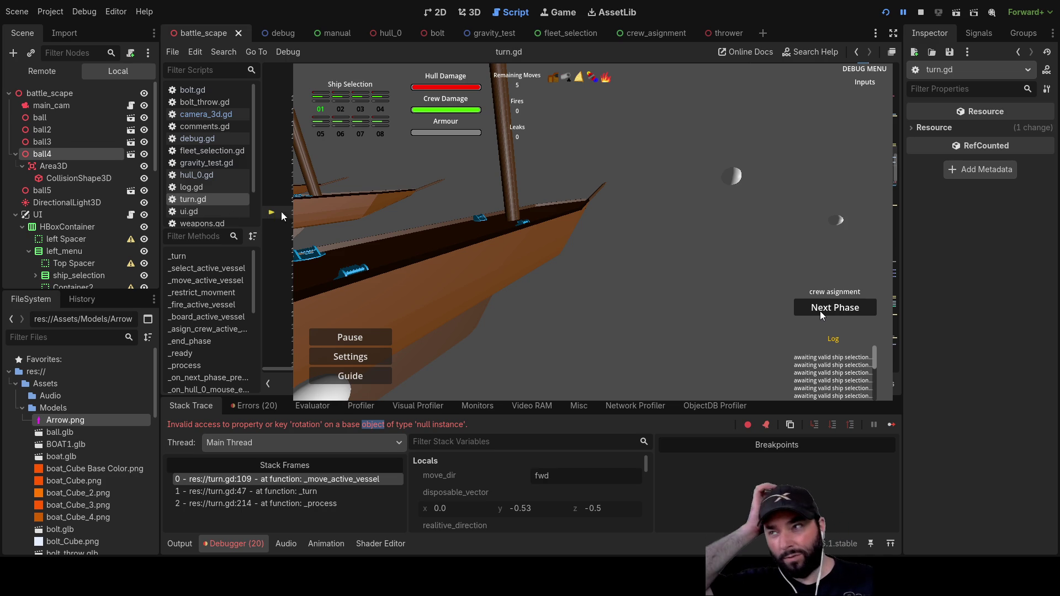
left_click(194, 175)
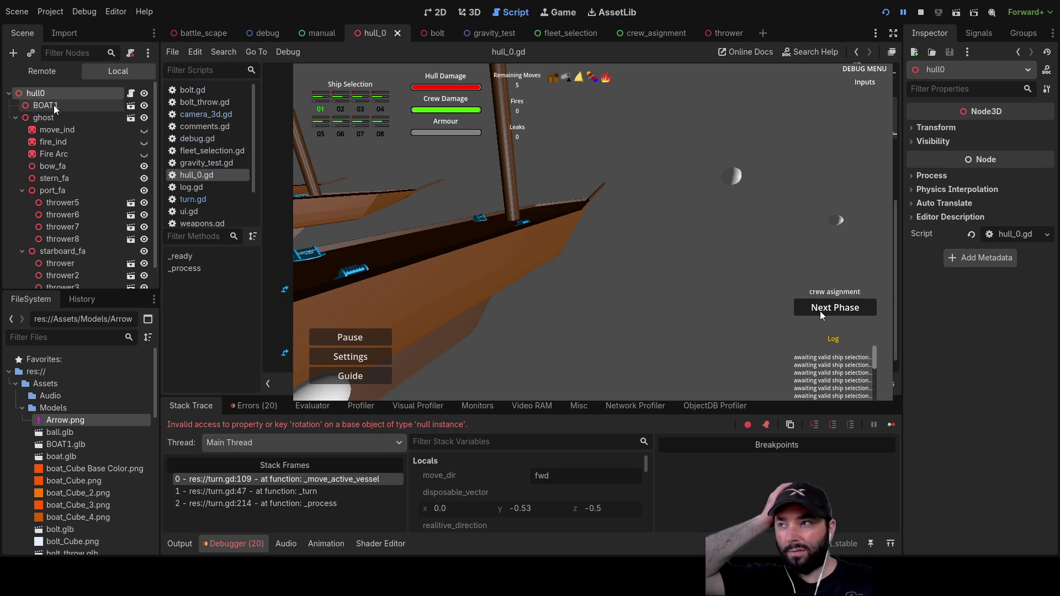
left_click(46, 105)
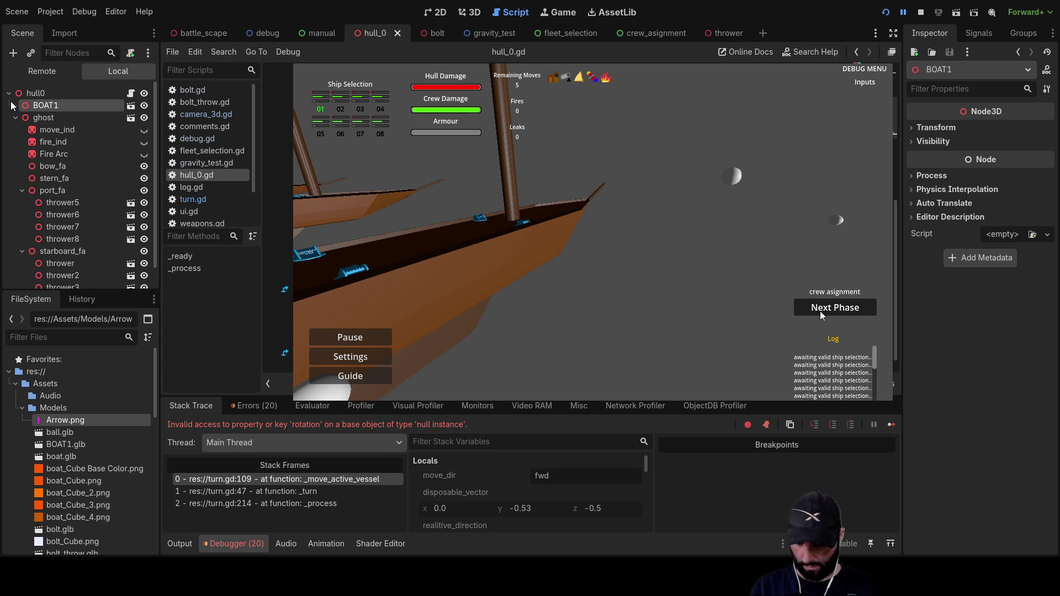
type("boat")
key("Return")
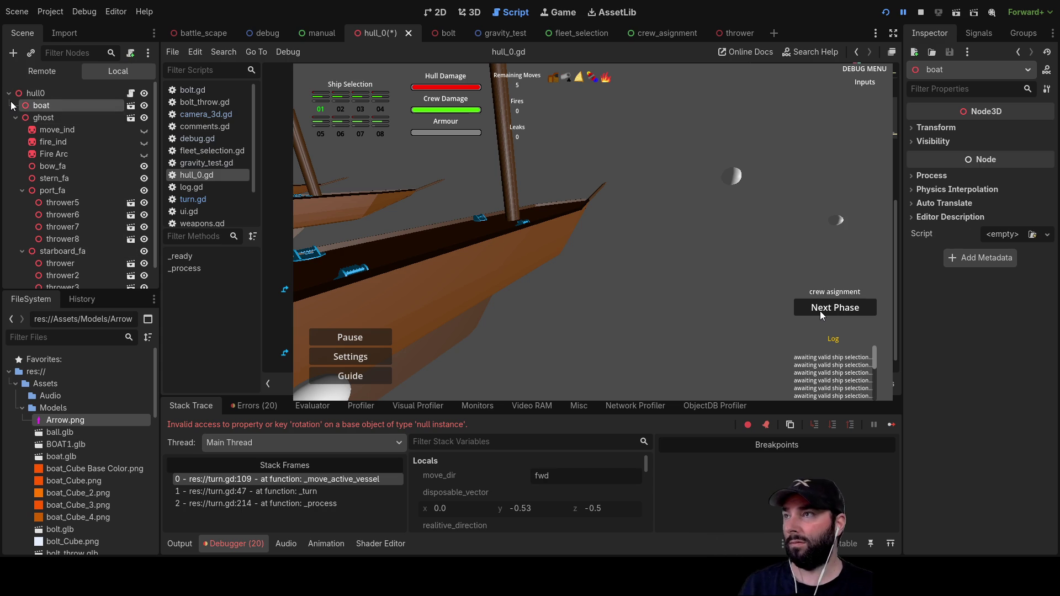
left_click(921, 13)
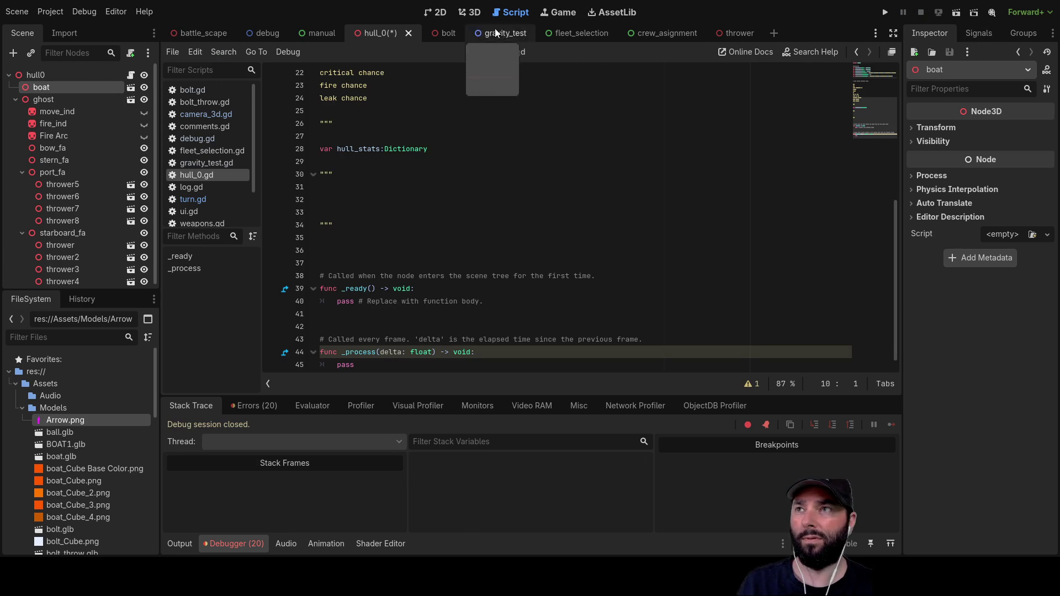
Step: Run the project, select ship 01 and advance through crew assignment to the 1st move phase
left_click(886, 13)
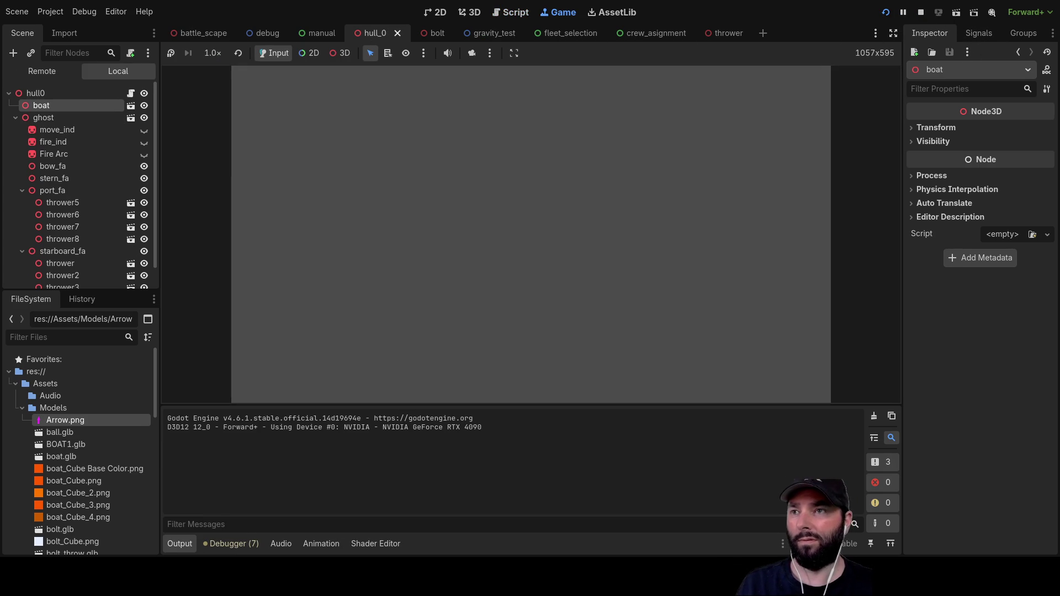
left_click_drag(628, 237, 498, 165)
left_click(330, 99)
left_click(826, 309)
left_click(824, 312)
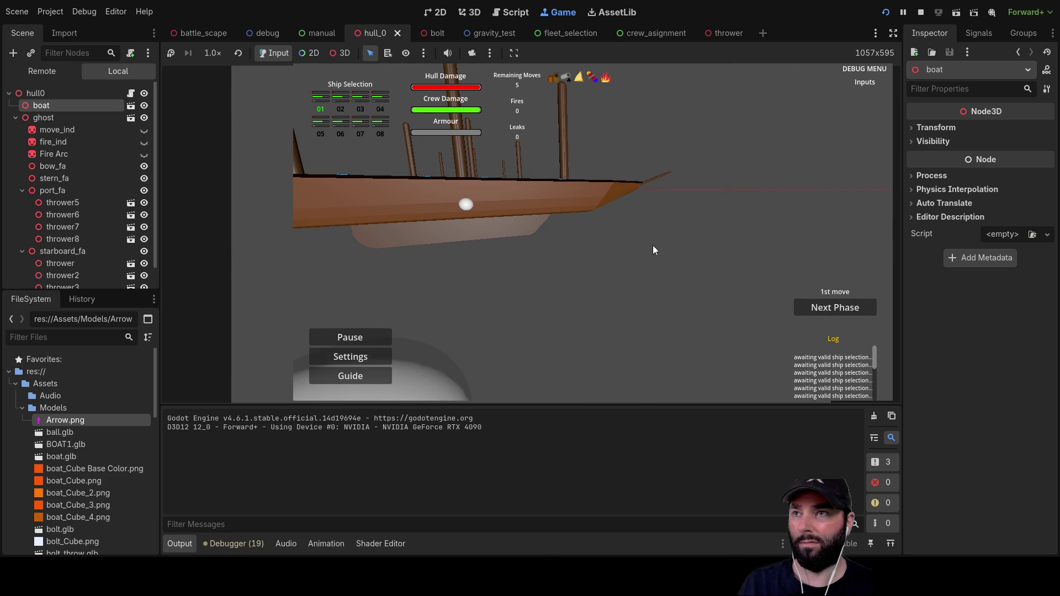
Step: Swing the game camera around ship 01 to view its hull and the other ships
key("s")
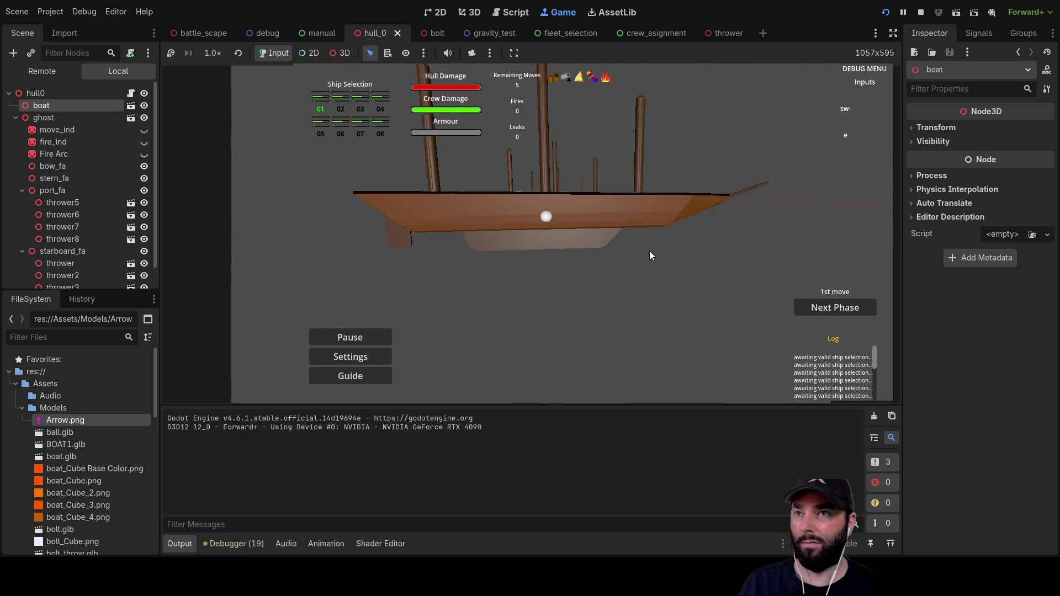
key("q")
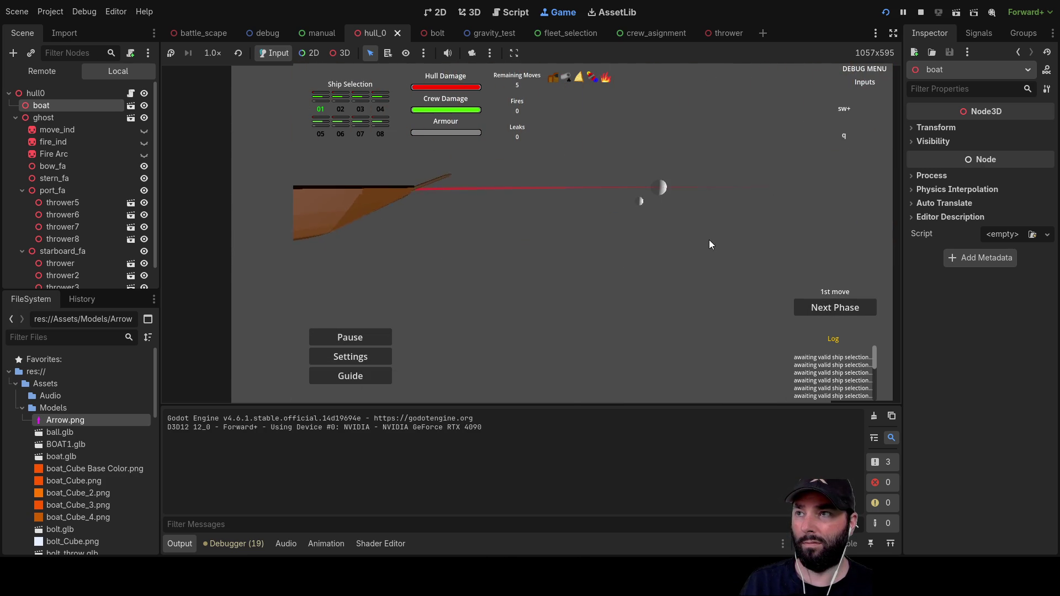
key("Down")
key("w")
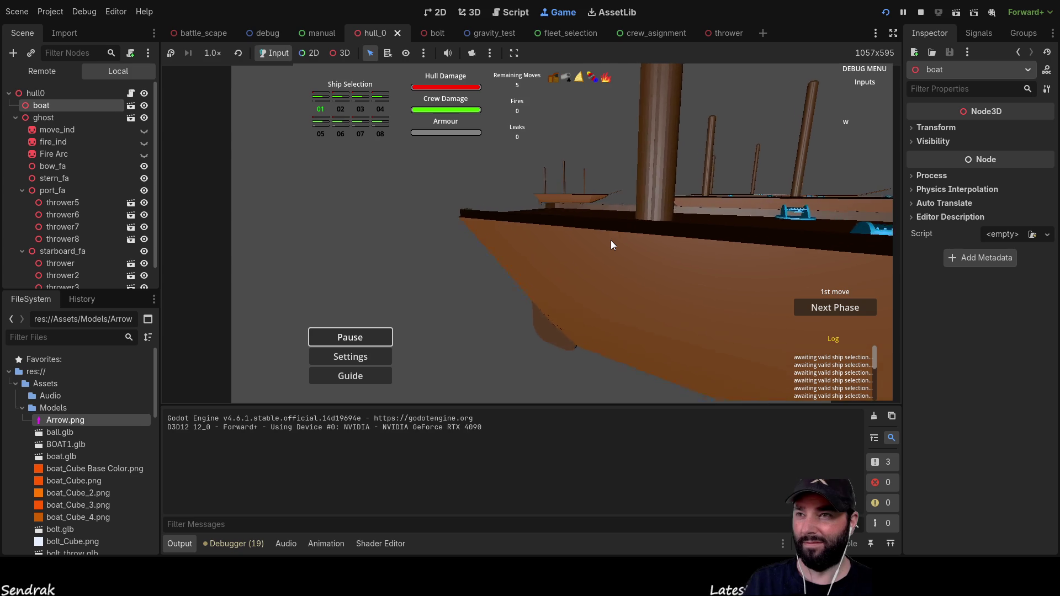
key("Right")
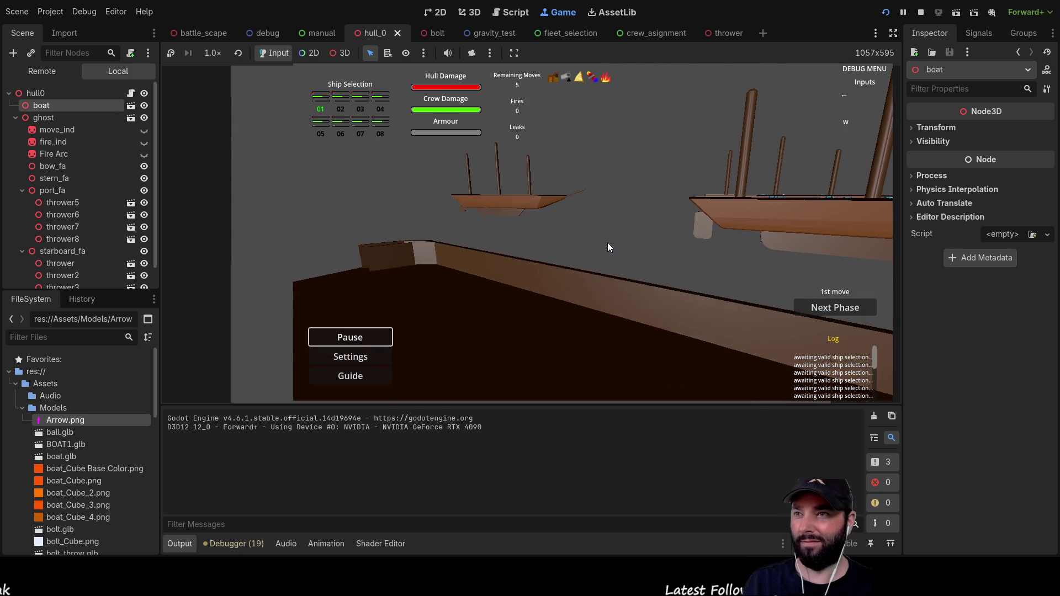
key("Left")
key("Up")
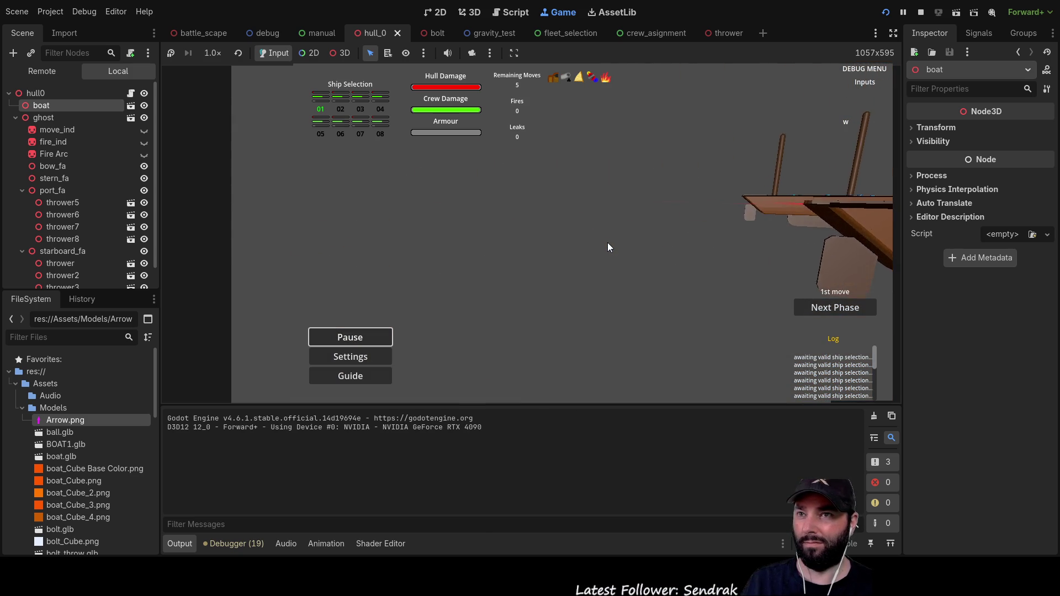
key("d")
key("Left")
key("Down")
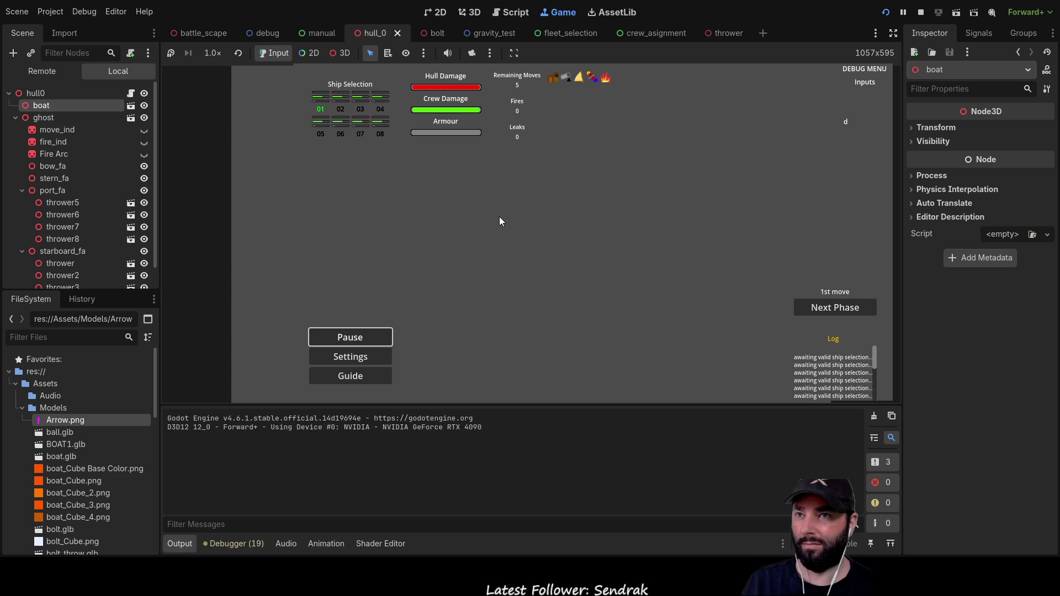
key("d")
key("s")
scroll(759, 169, "up", 1)
key("w")
key("q")
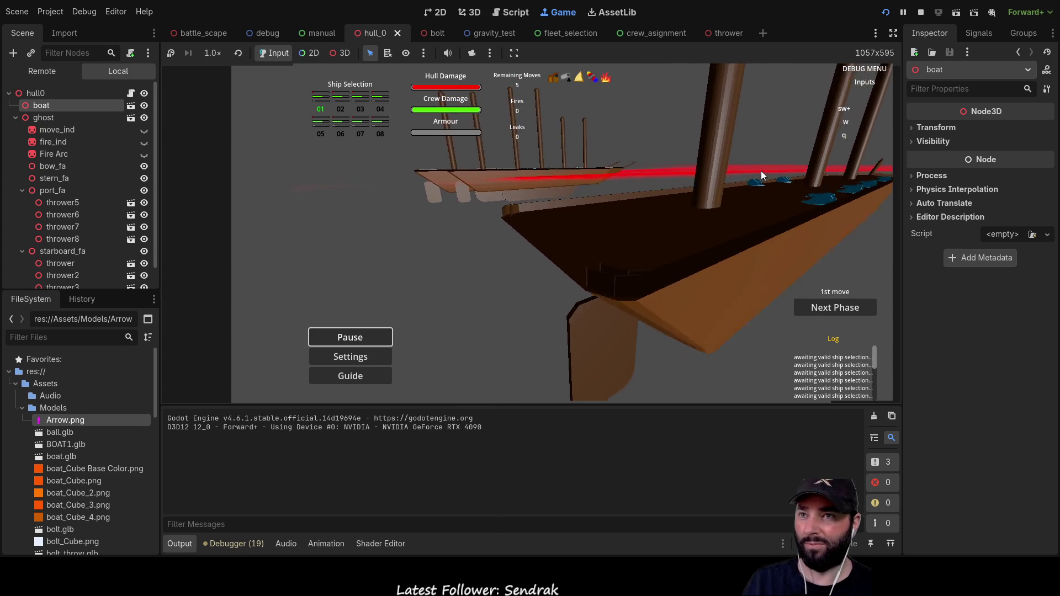
key("d")
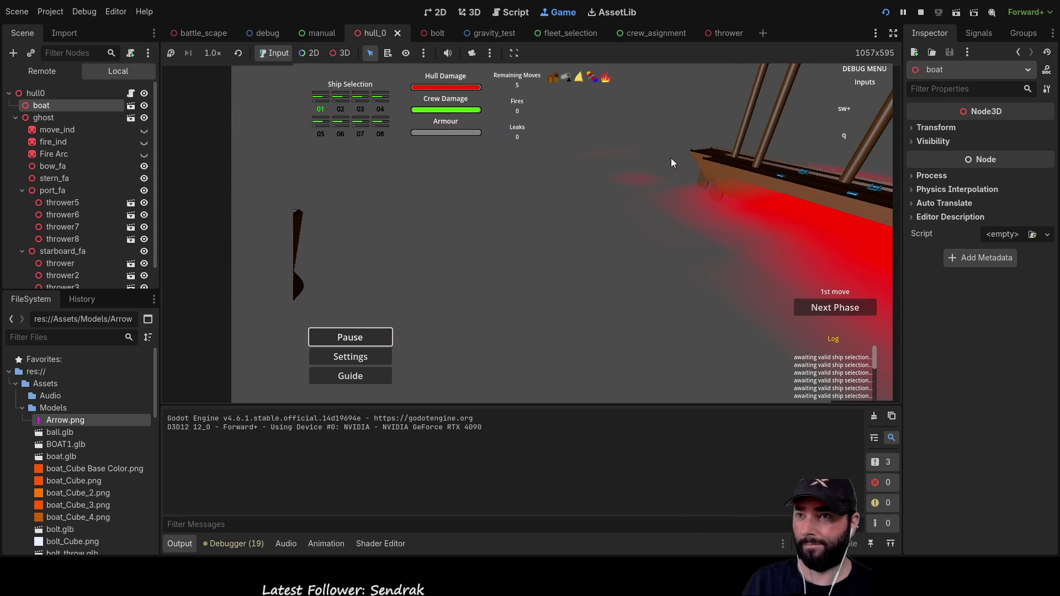
key("Left")
key("Up")
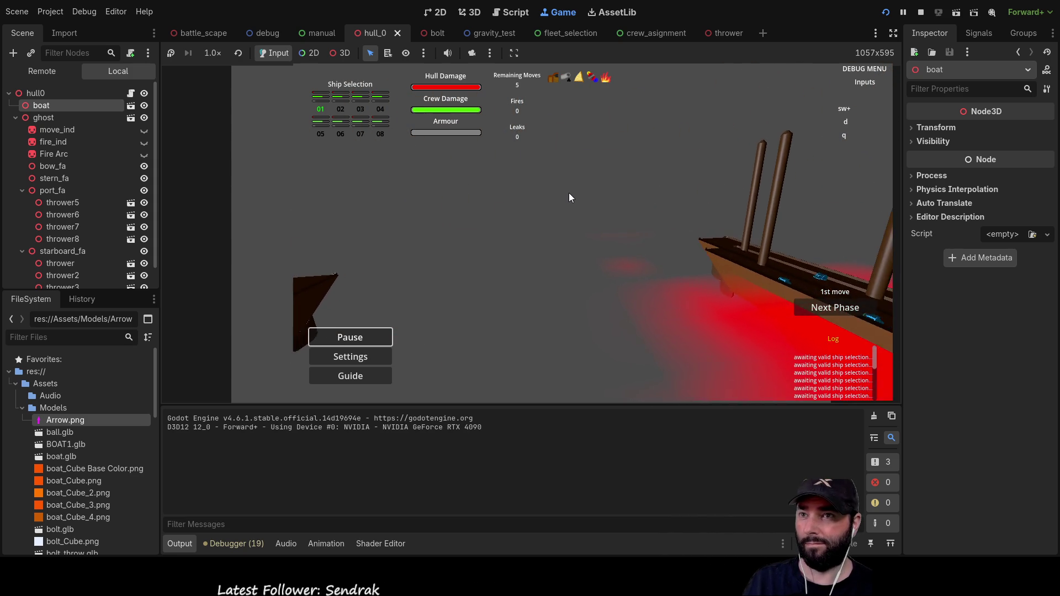
Step: Spend ship 01's moves until the game reaches the shoot phase
key("Left")
key("Left")
key("Up")
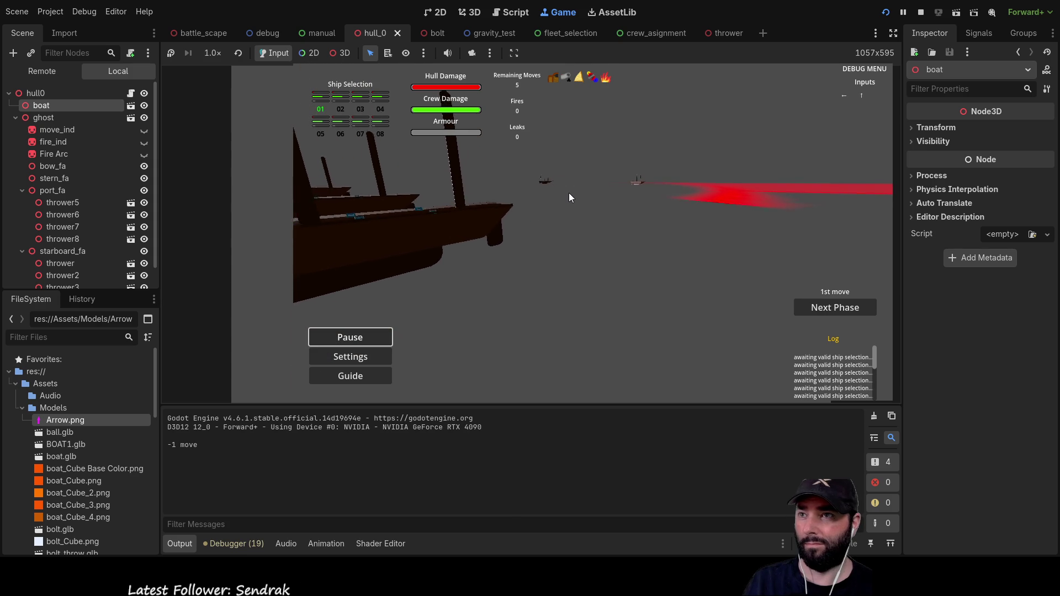
key("Right")
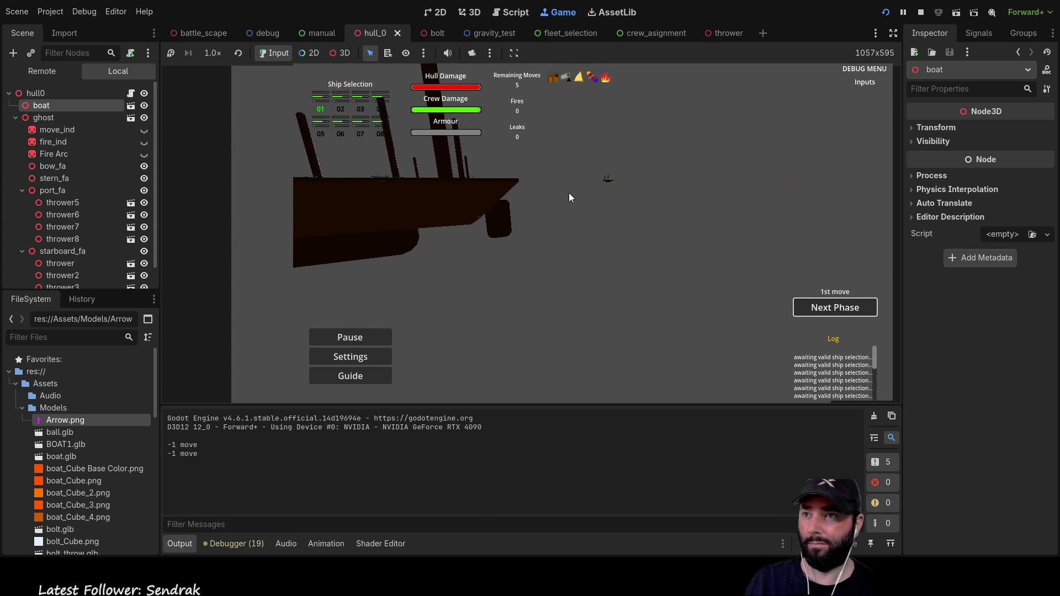
key("Up")
key("Right")
key("Down")
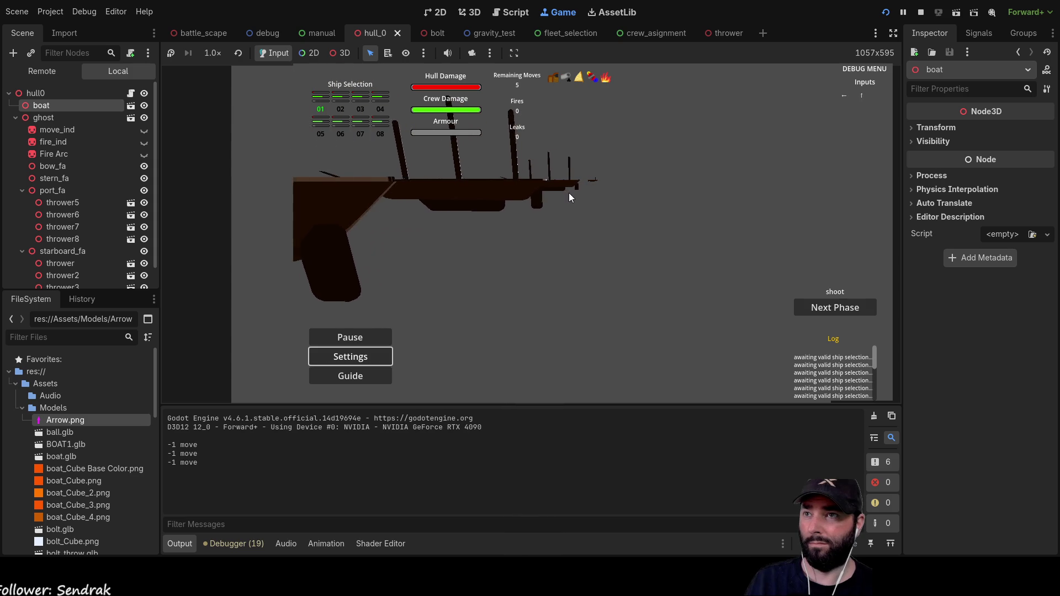
key("Up")
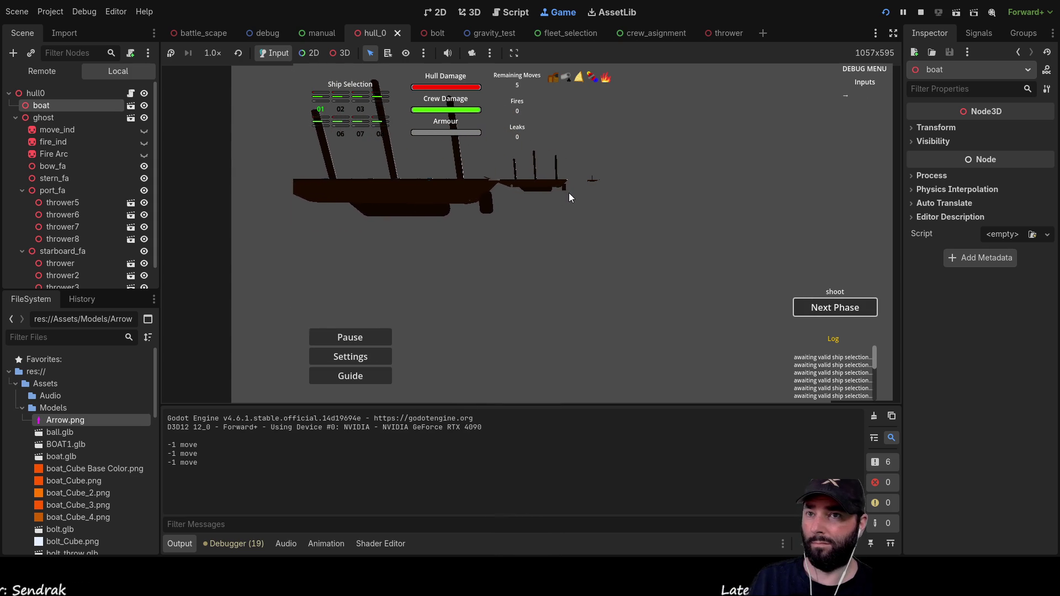
Step: Advance through the 2nd move back to vessel selection, reselect ship 01, and stop the game
left_click(837, 309)
left_click(837, 306)
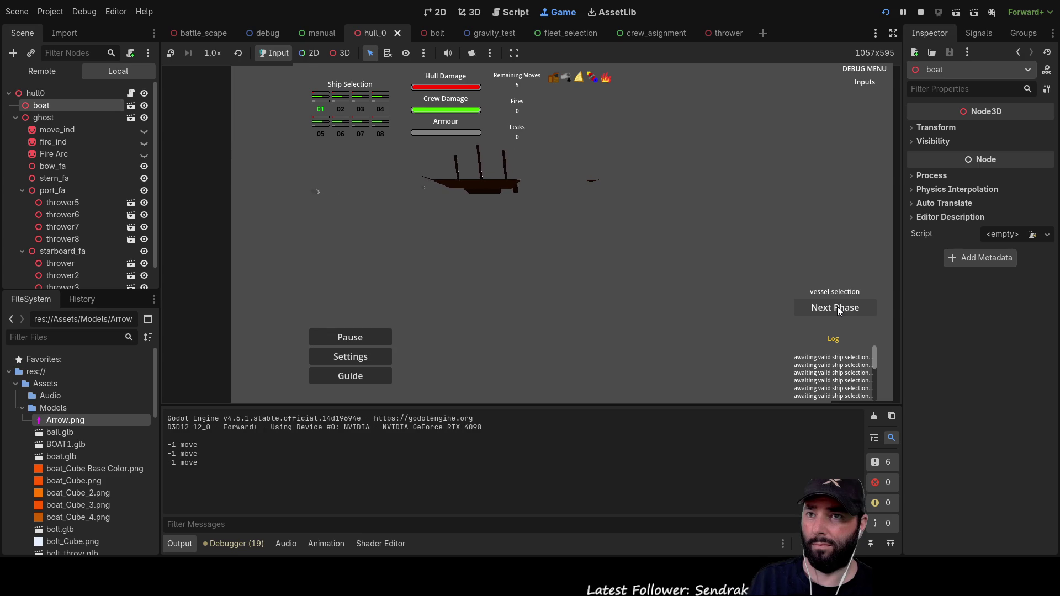
left_click(320, 102)
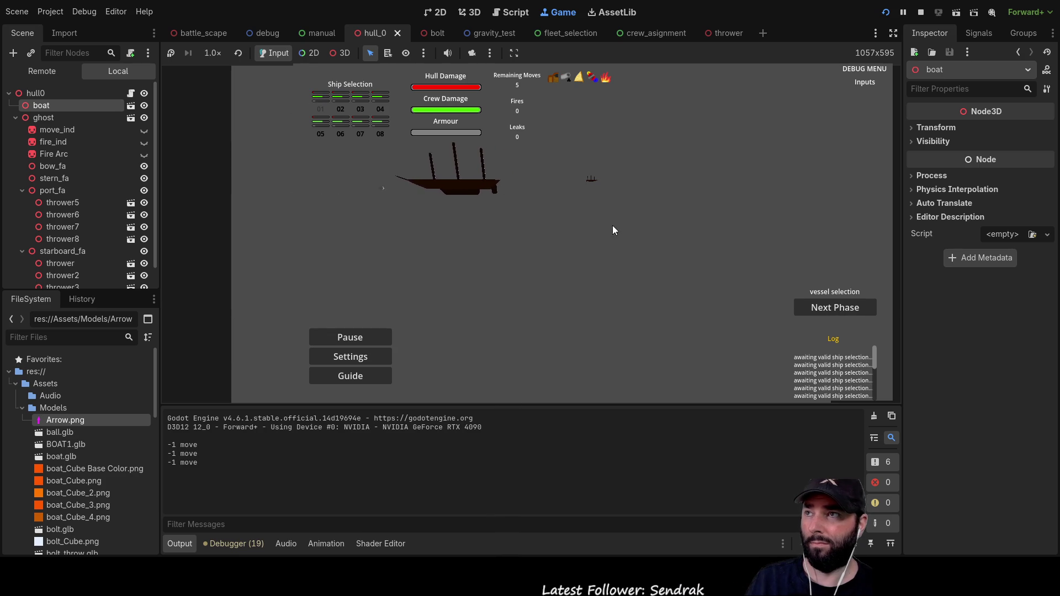
left_click(321, 100)
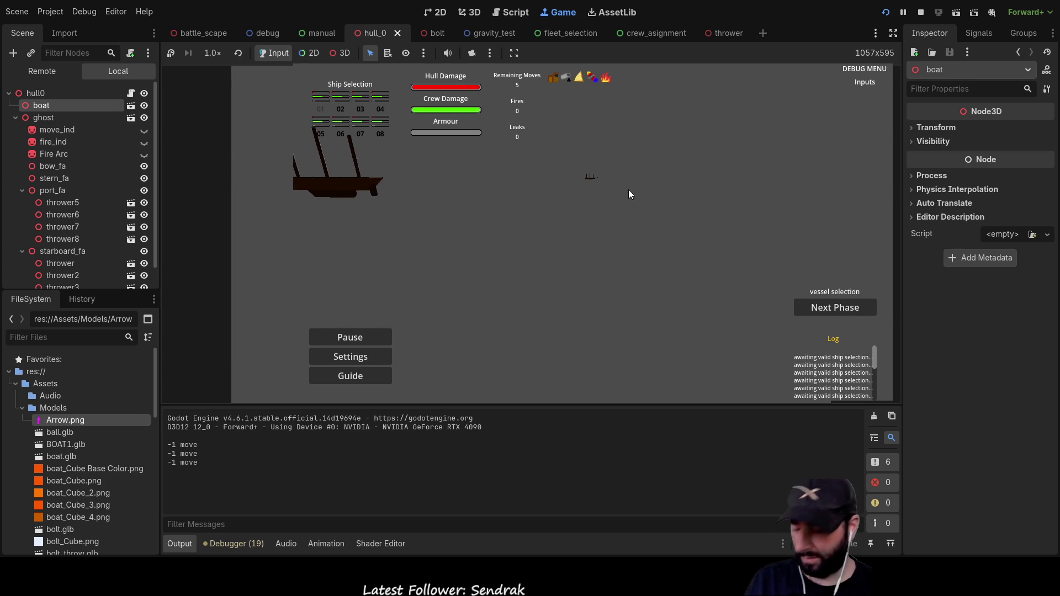
key("F8")
Step: Open turn.gd and scroll to its comment block on ship selection, movement and fire phases
scroll(299, 305, "up", 8)
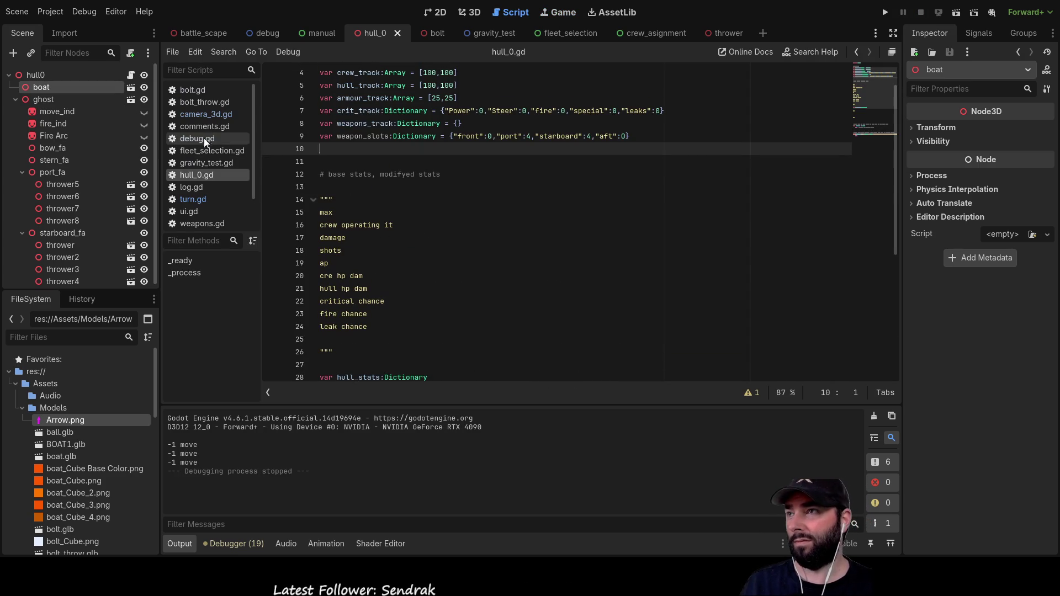
left_click(199, 200)
scroll(546, 274, "down", 2)
scroll(546, 273, "up", 15)
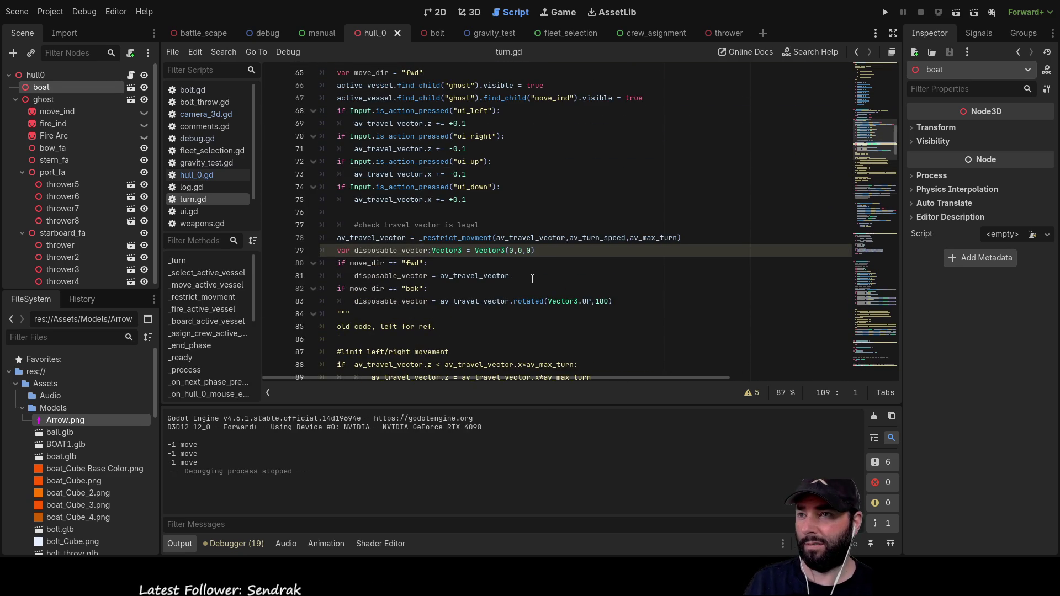
scroll(532, 279, "down", 20)
scroll(530, 271, "up", 6)
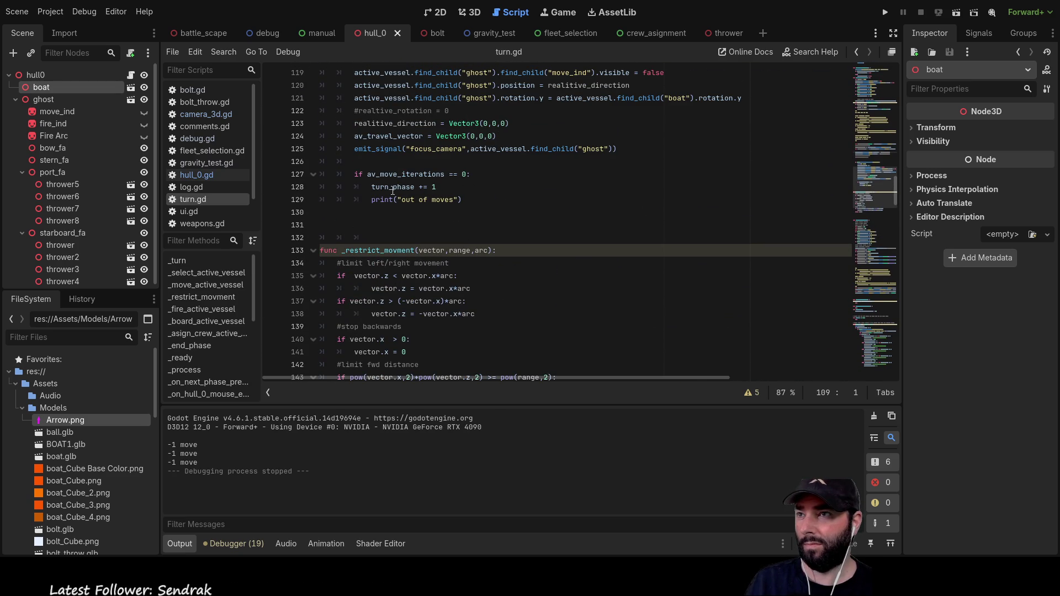
scroll(458, 244, "down", 5)
scroll(458, 245, "down", 20)
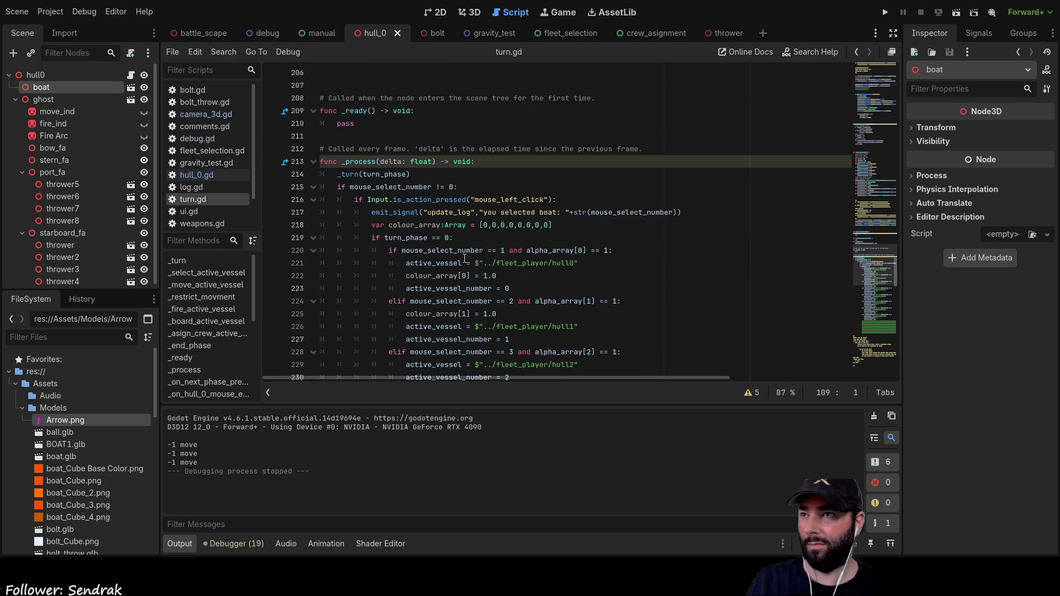
scroll(464, 257, "down", 20)
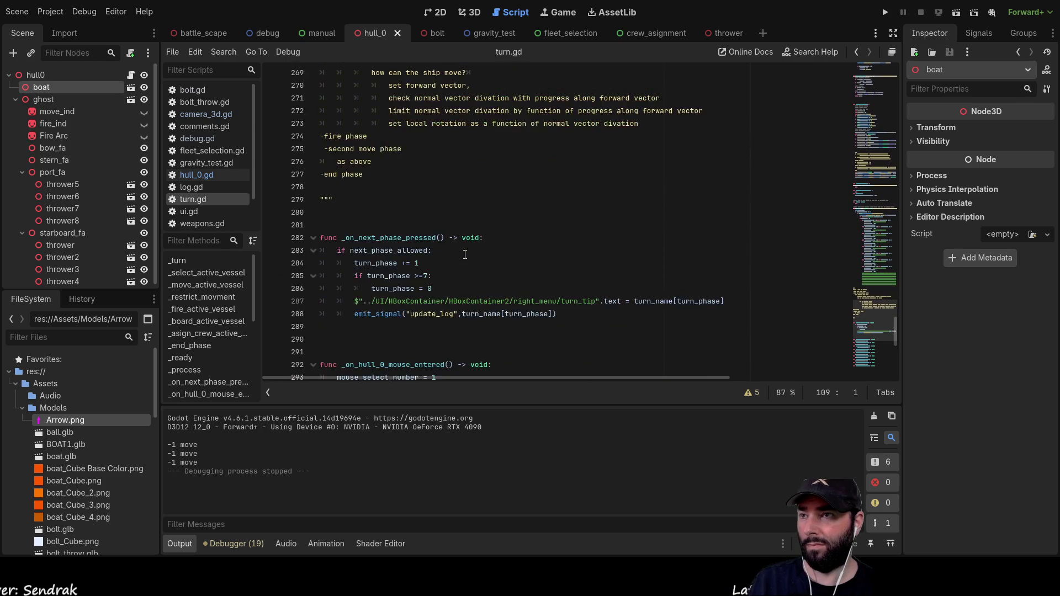
scroll(455, 244, "up", 5)
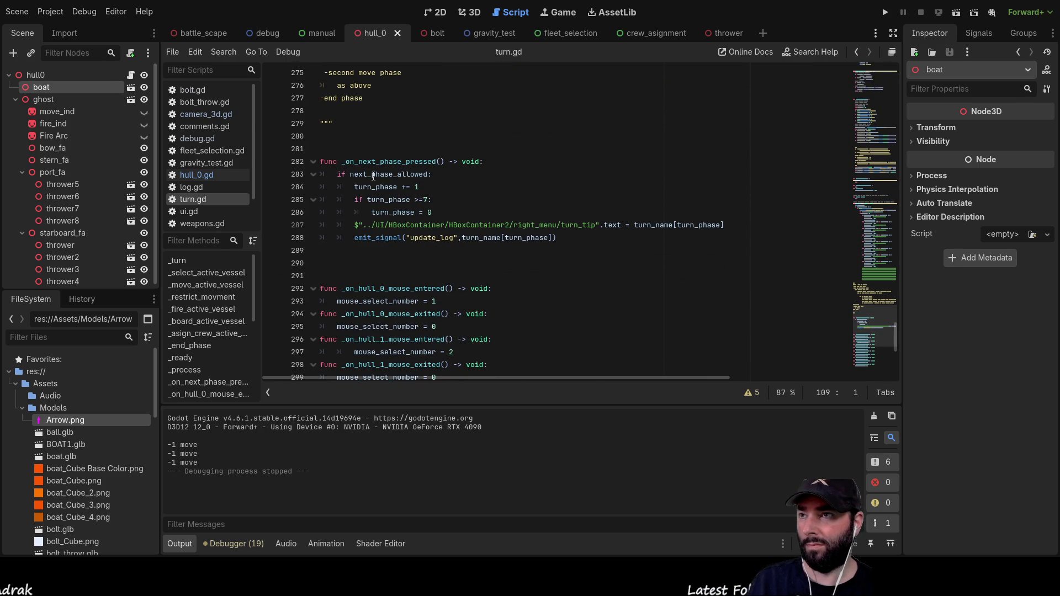
scroll(489, 265, "down", 6)
scroll(483, 281, "up", 6)
scroll(474, 293, "up", 20)
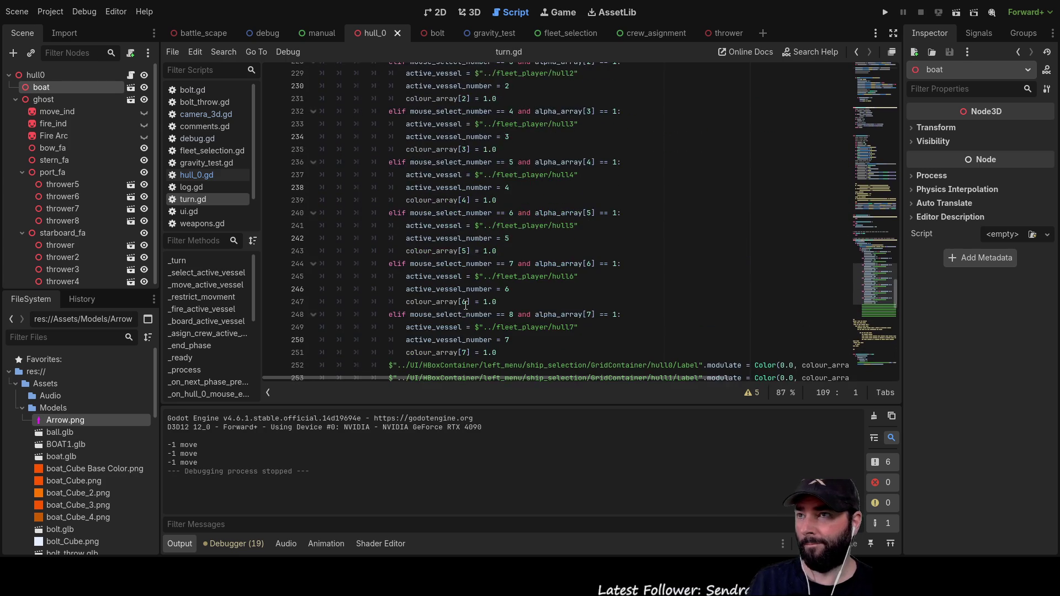
scroll(466, 300, "down", 14)
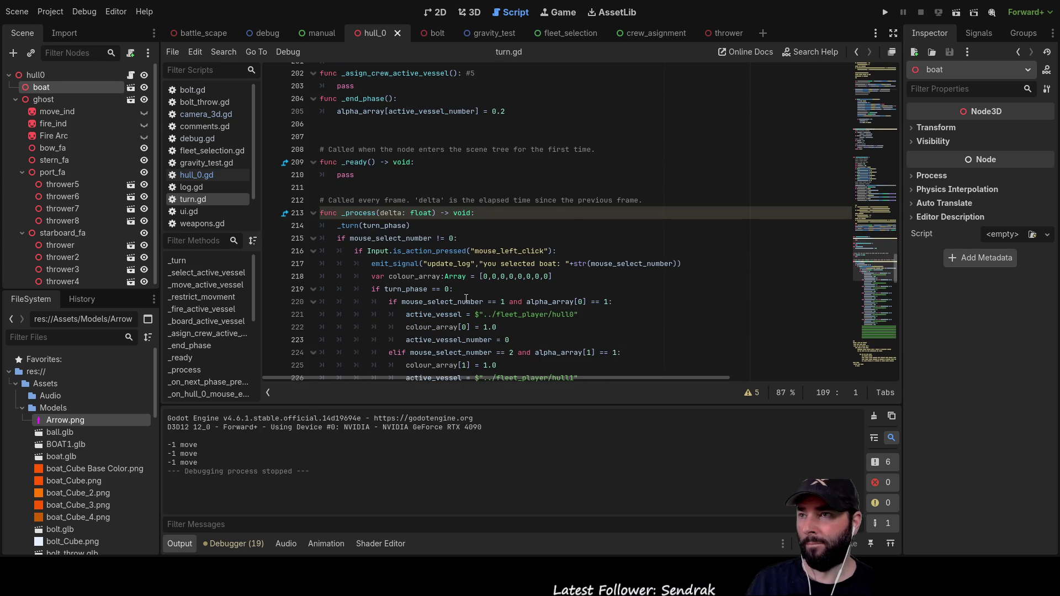
scroll(455, 259, "down", 5)
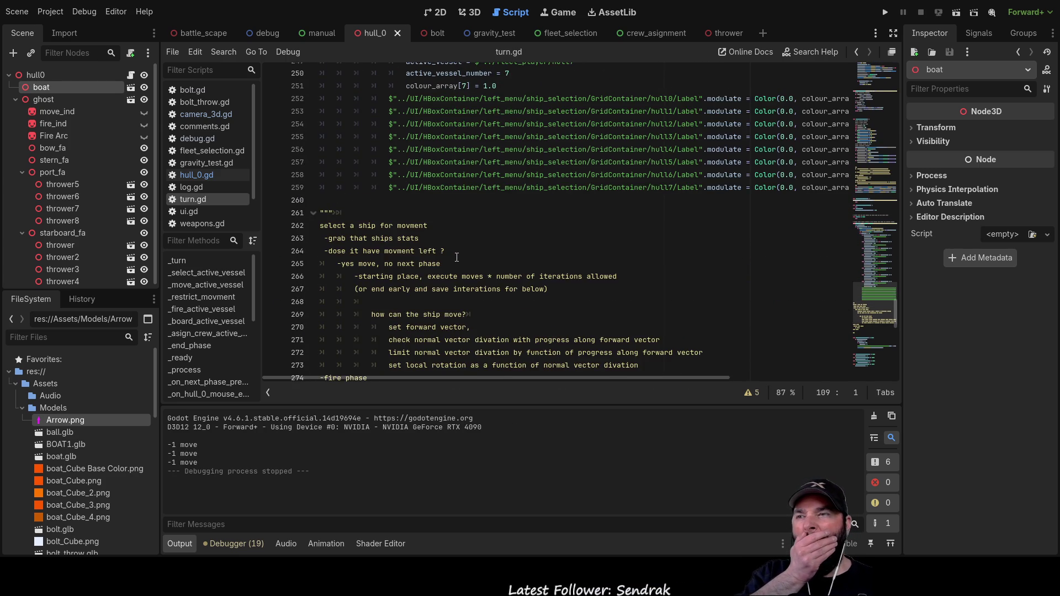
scroll(456, 256, "down", 6)
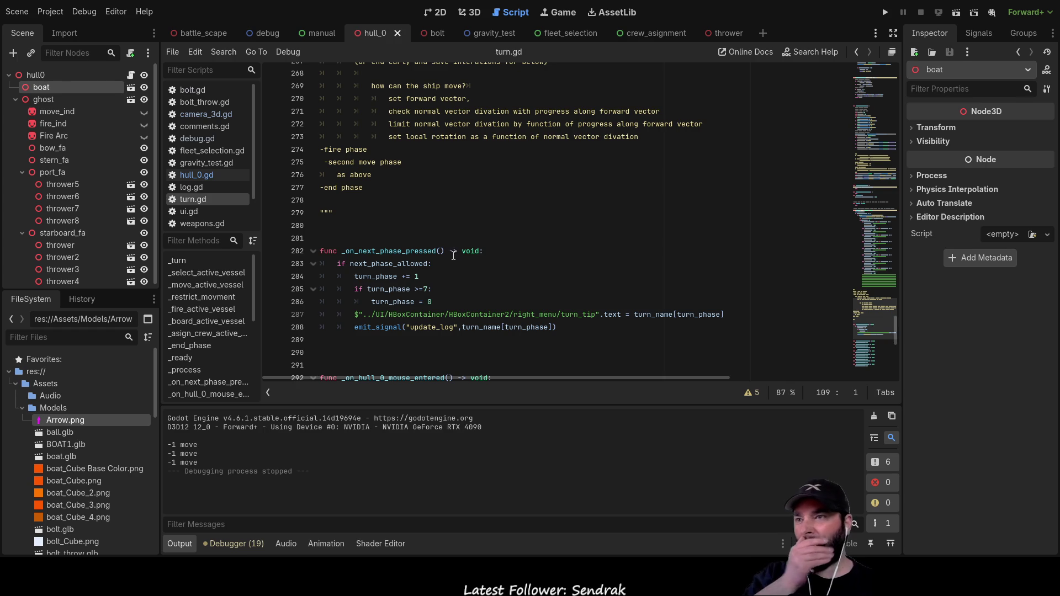
double_click(408, 251)
scroll(575, 279, "up", 20)
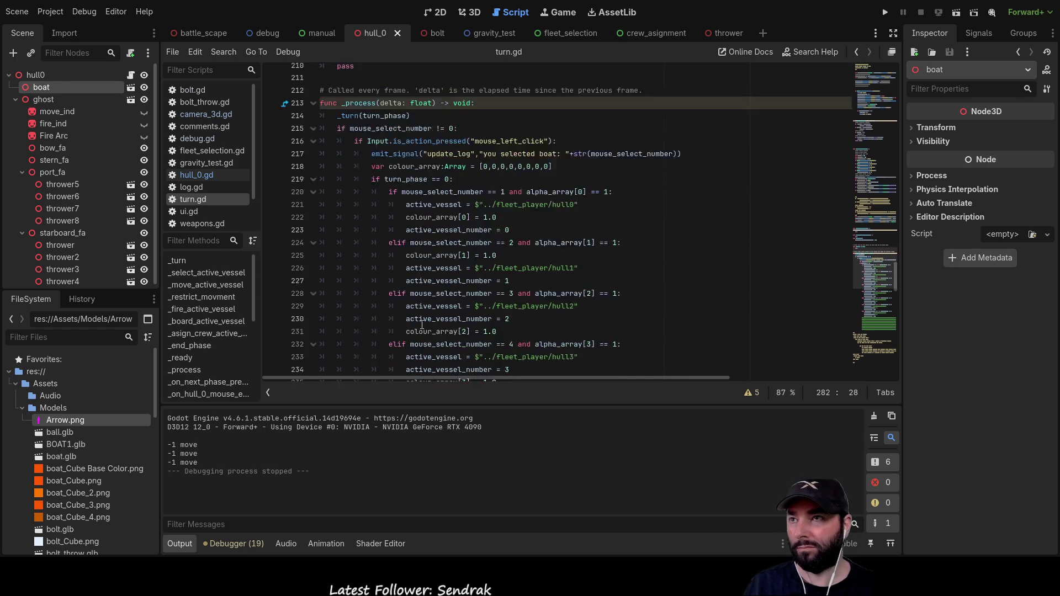
scroll(456, 281, "down", 4)
scroll(450, 283, "up", 6)
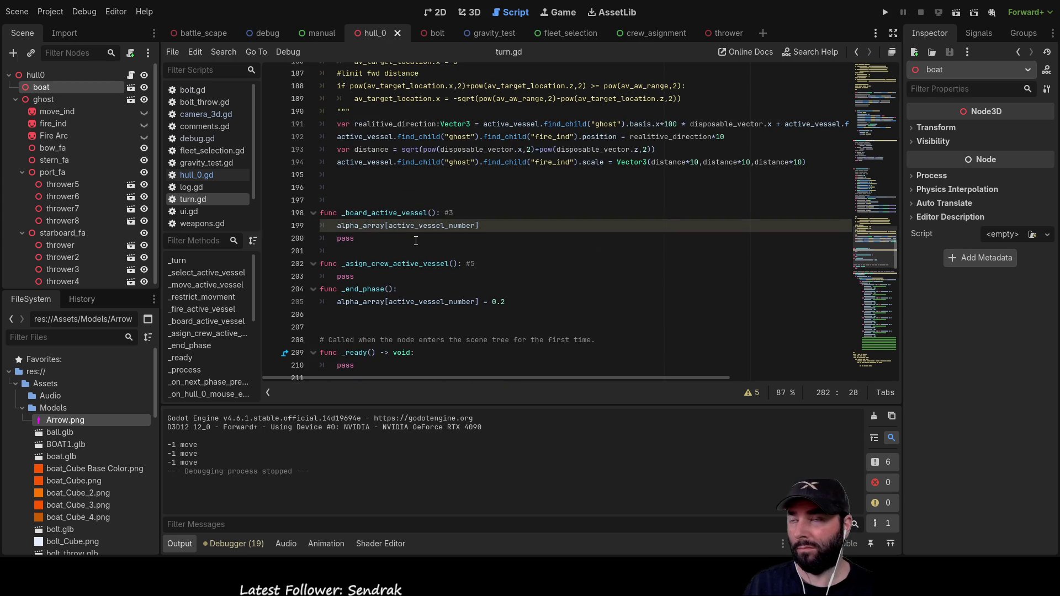
scroll(415, 242, "up", 1)
scroll(416, 241, "up", 3)
scroll(469, 276, "down", 3)
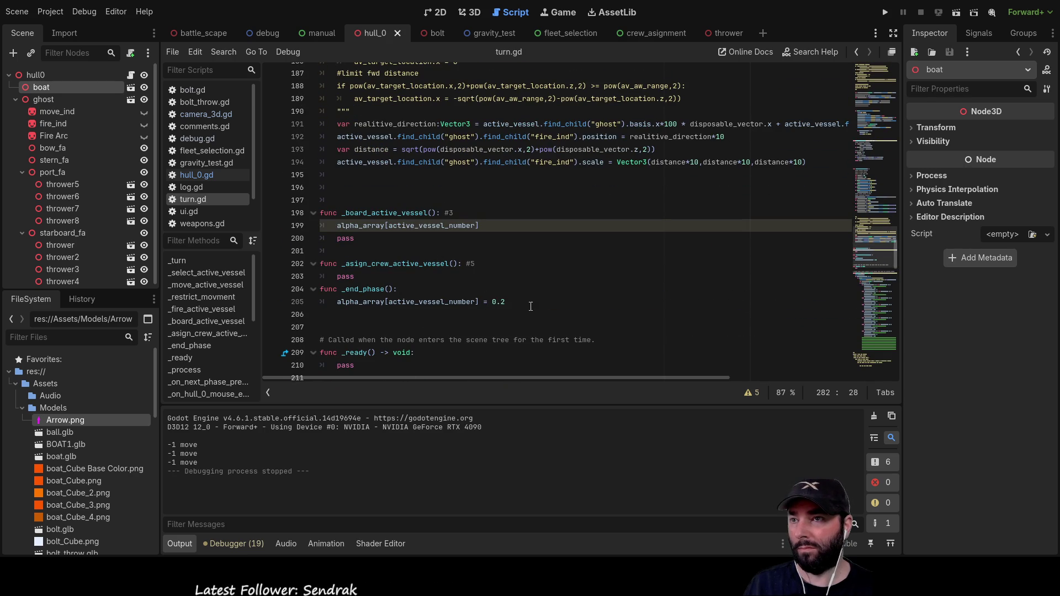
scroll(530, 308, "up", 1)
scroll(528, 307, "up", 17)
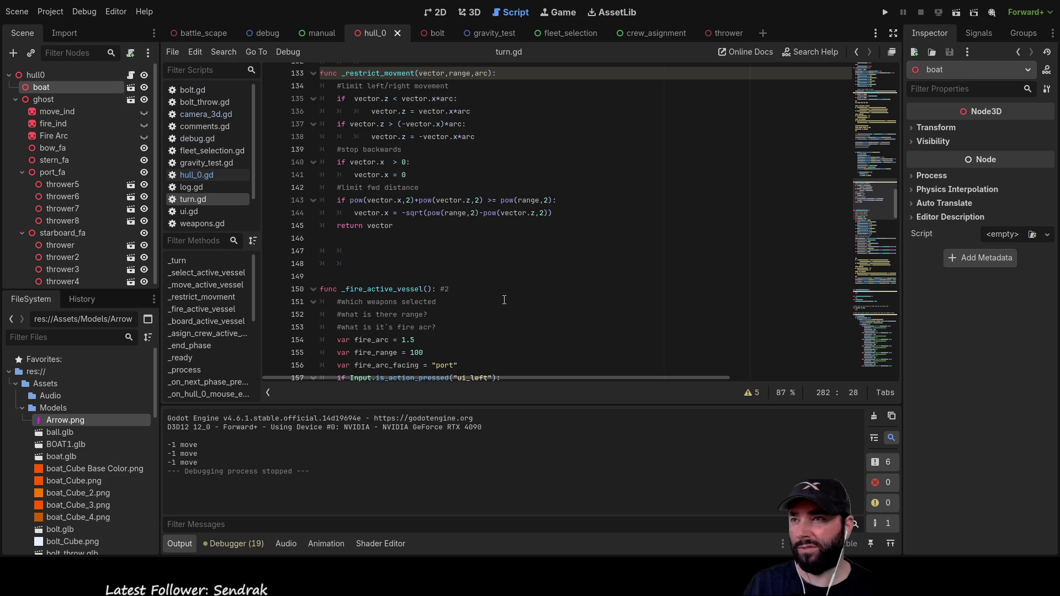
scroll(504, 298, "up", 5)
scroll(516, 309, "up", 4)
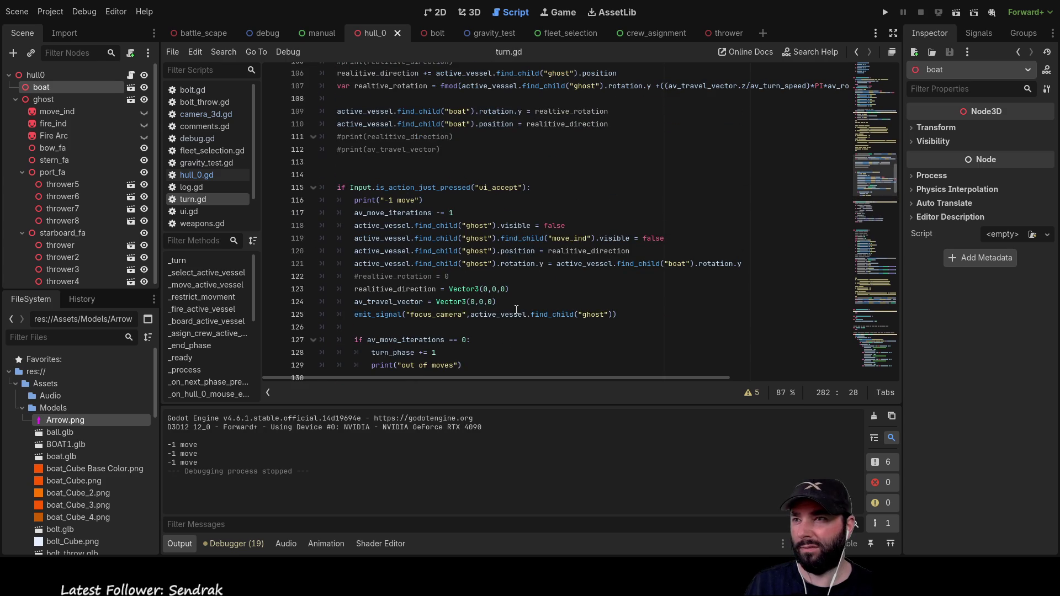
scroll(517, 309, "up", 7)
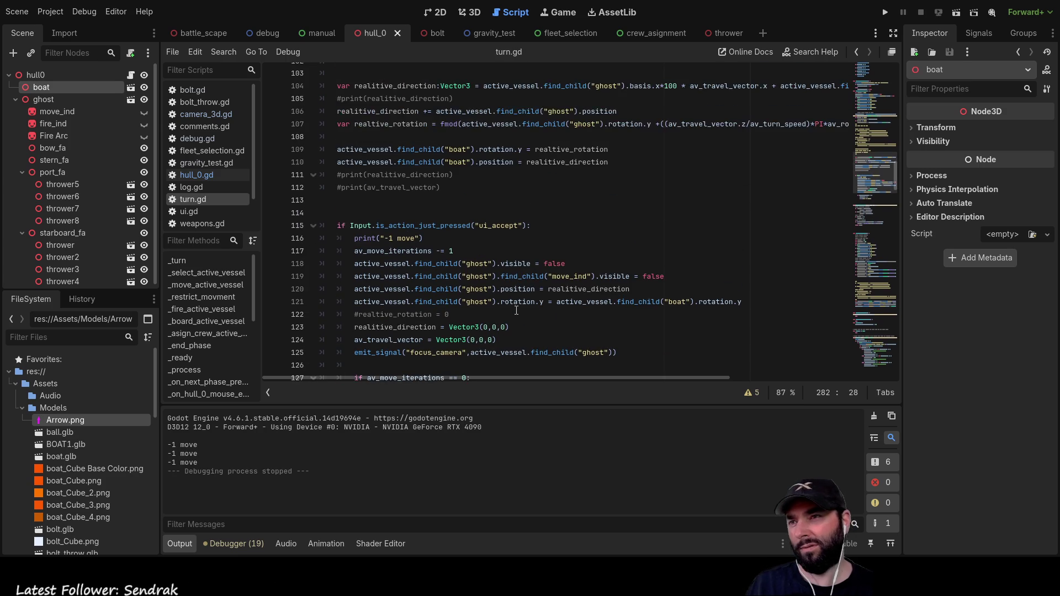
scroll(518, 309, "up", 4)
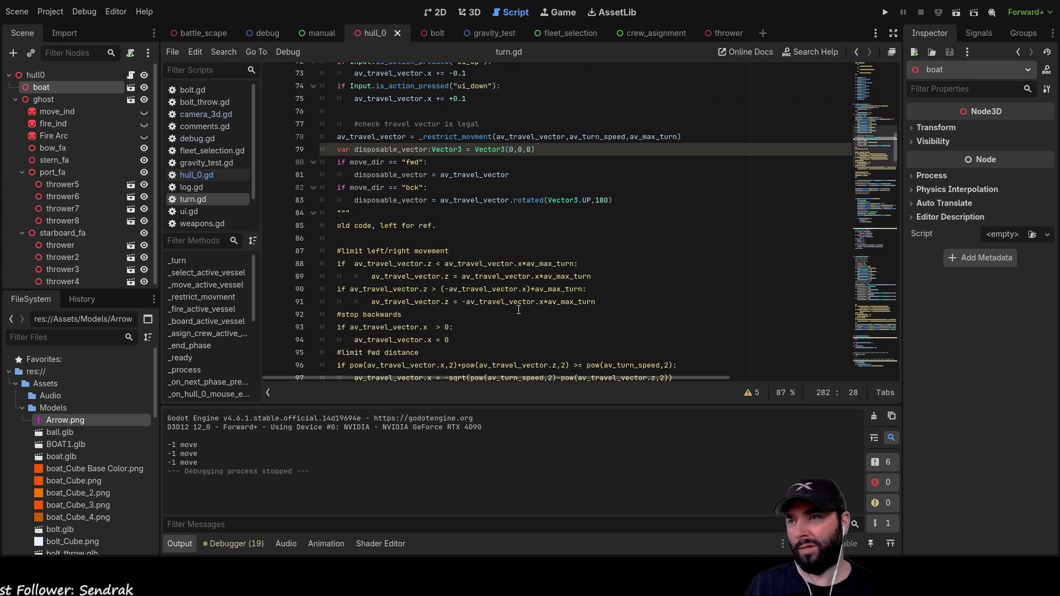
scroll(518, 310, "up", 5)
scroll(520, 309, "up", 11)
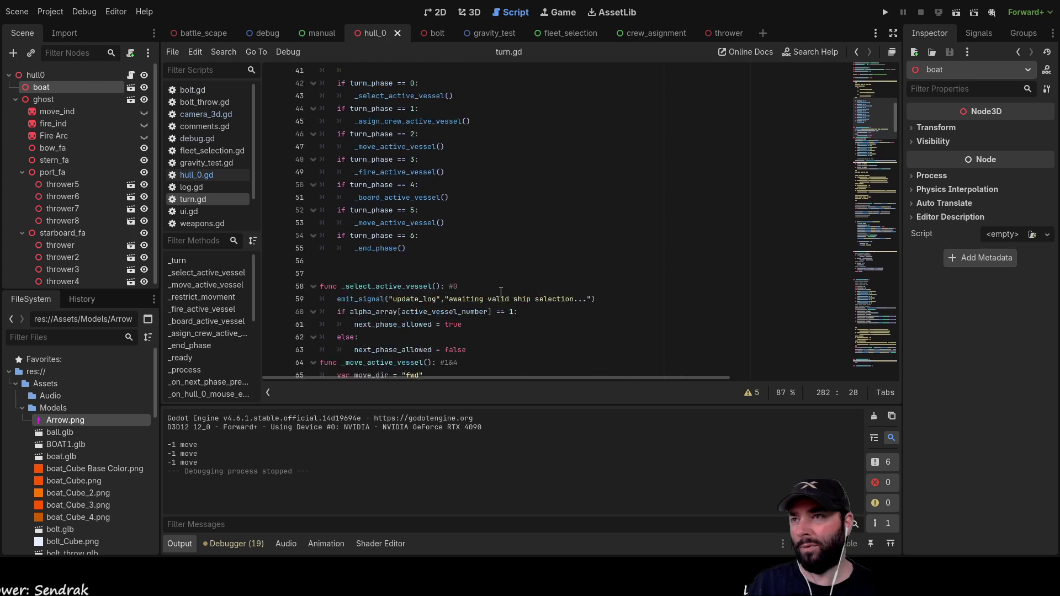
scroll(463, 274, "up", 4)
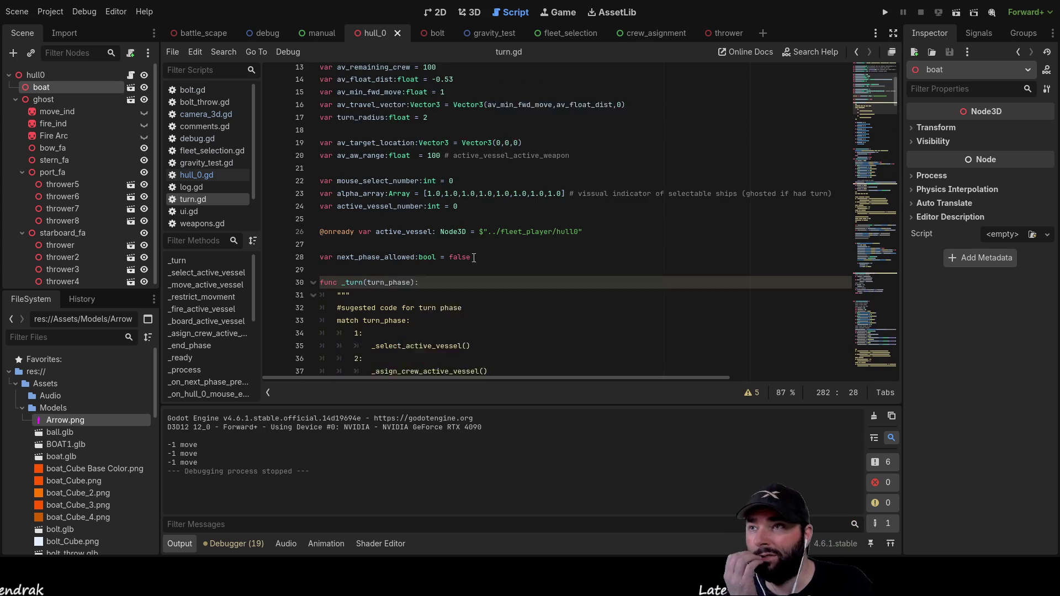
scroll(495, 259, "down", 9)
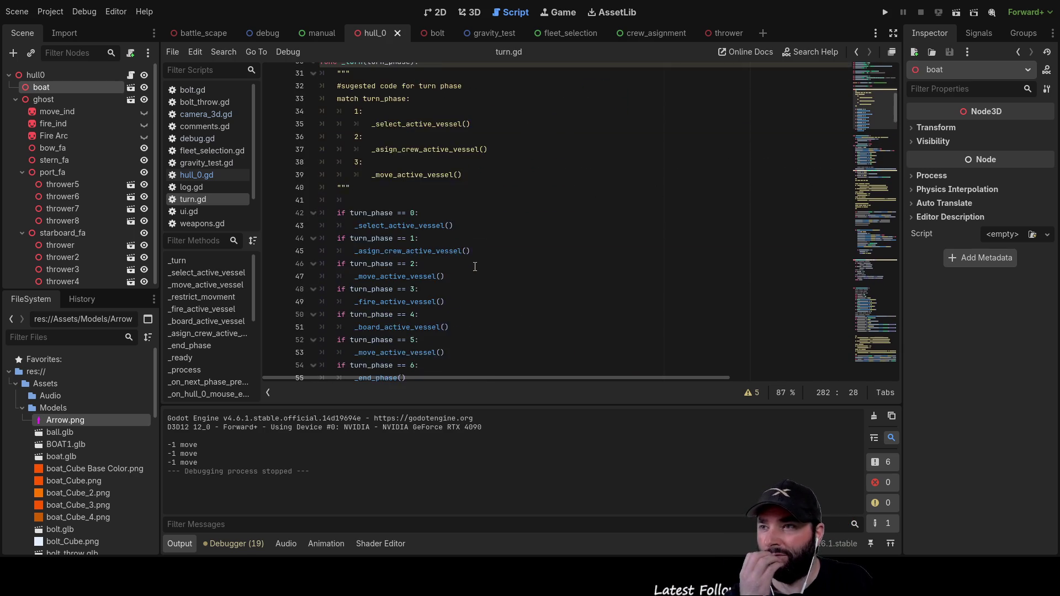
scroll(474, 264, "down", 5)
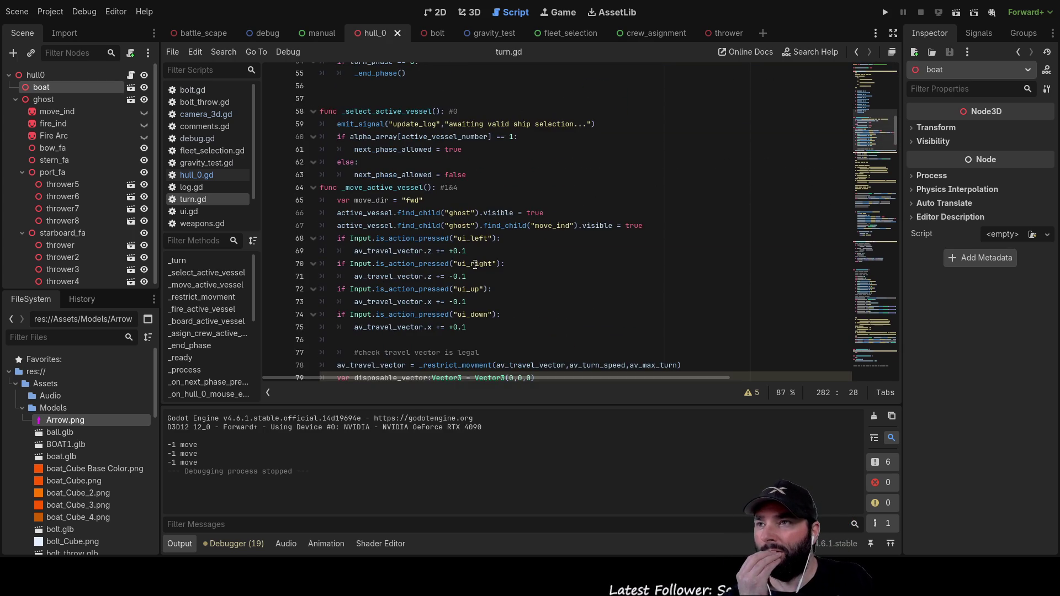
left_click(394, 187)
scroll(476, 236, "down", 12)
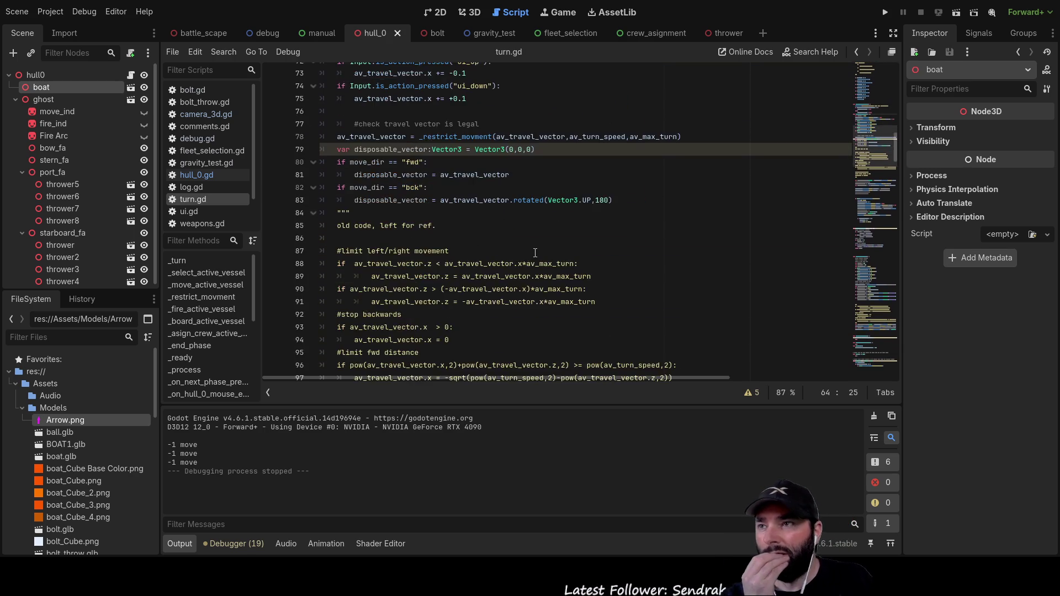
scroll(458, 223, "down", 6)
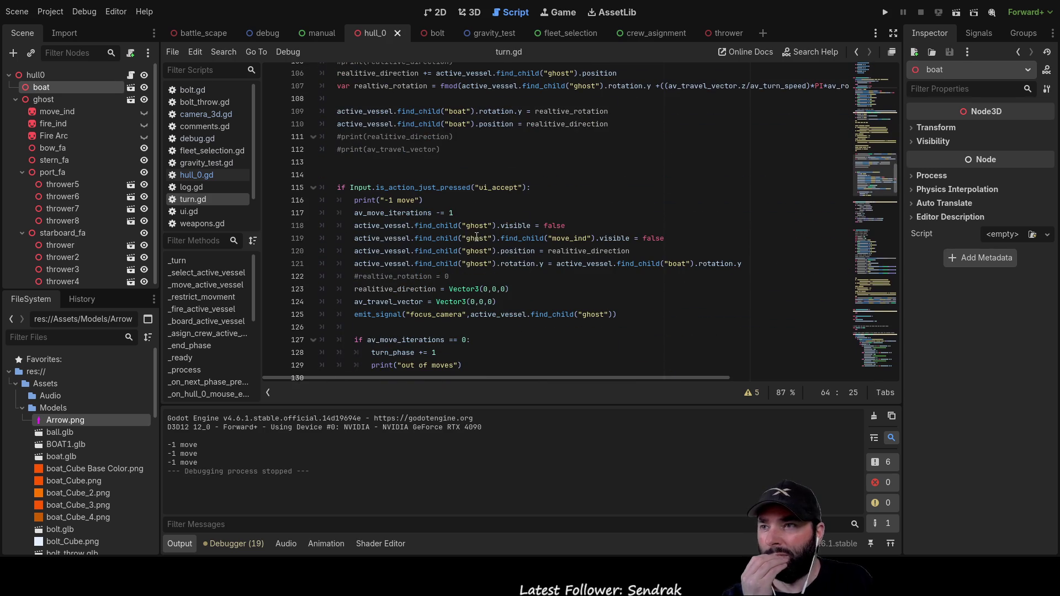
scroll(441, 215, "down", 4)
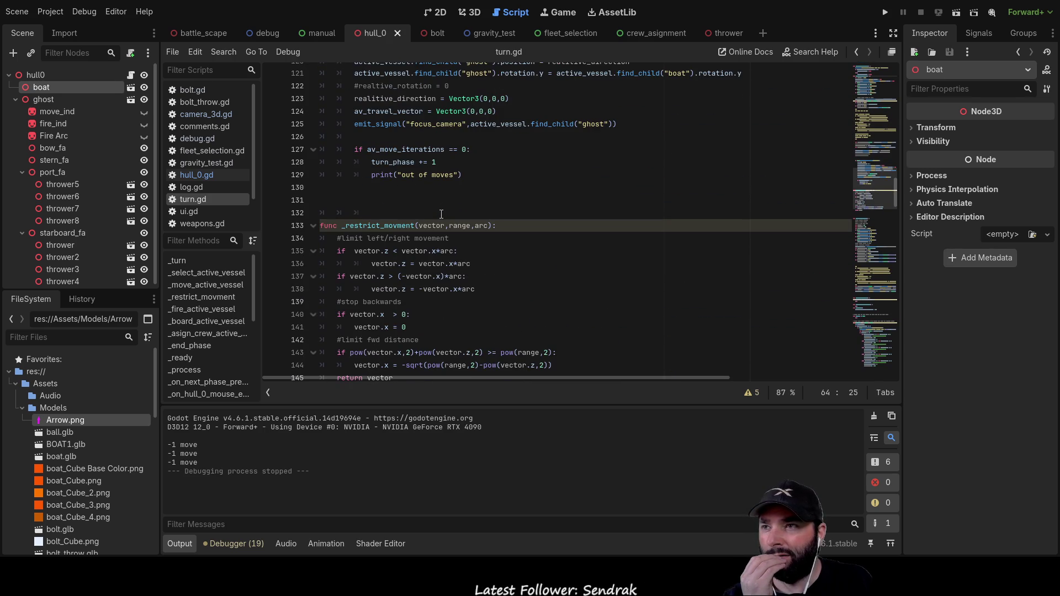
scroll(439, 245, "down", 4)
scroll(440, 245, "down", 2)
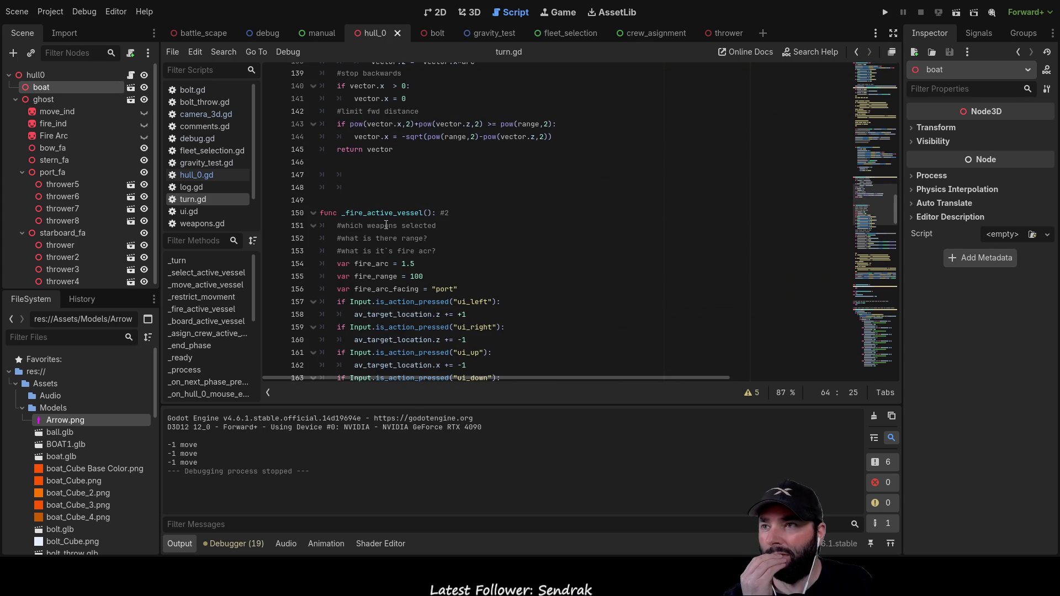
double_click(369, 212)
scroll(517, 270, "down", 2)
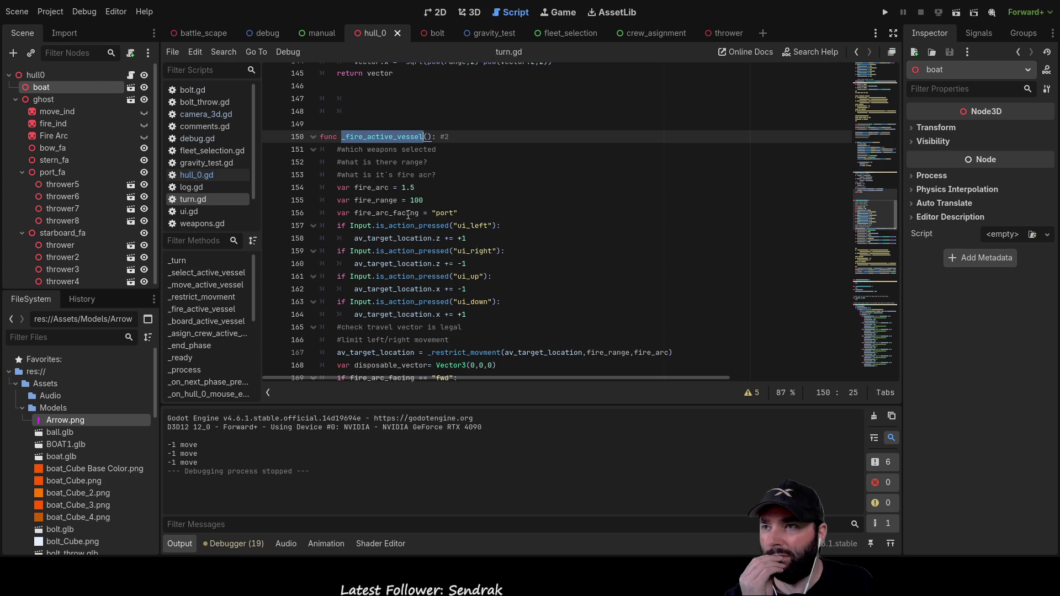
scroll(469, 232, "down", 4)
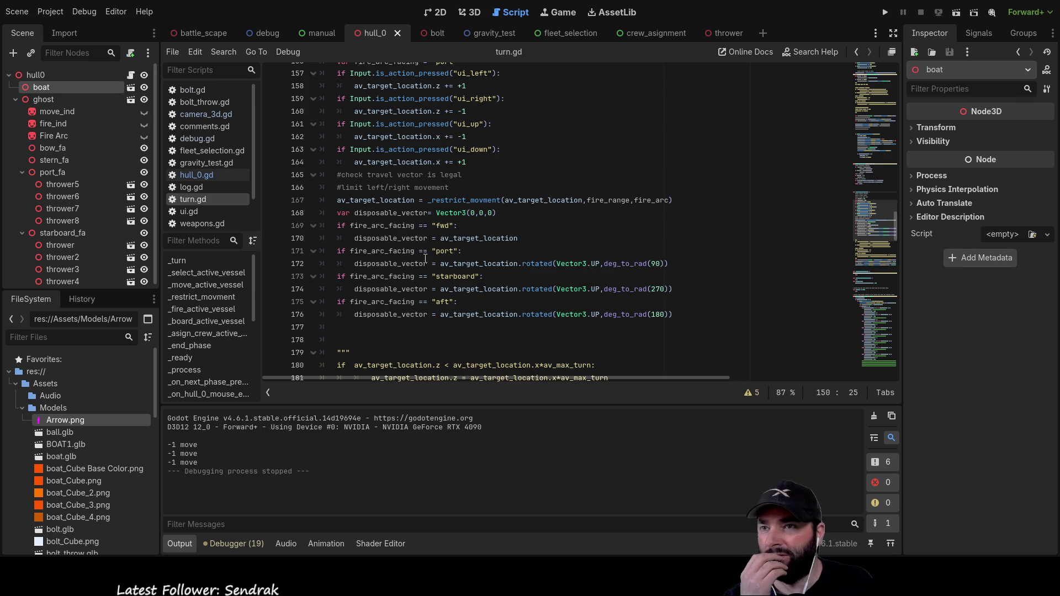
scroll(461, 206, "up", 5)
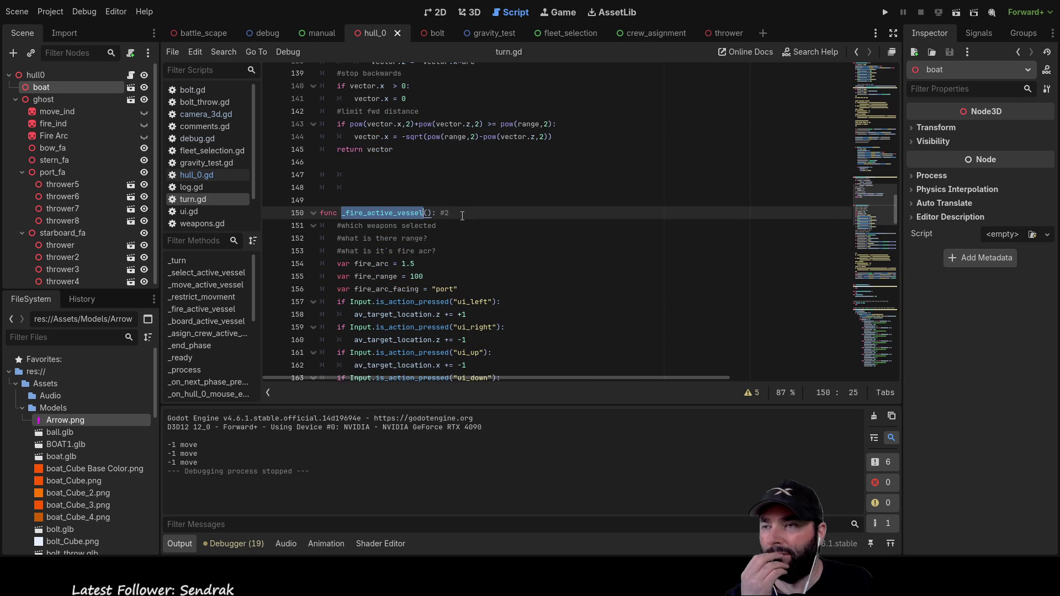
scroll(461, 217, "up", 1)
scroll(461, 218, "down", 4)
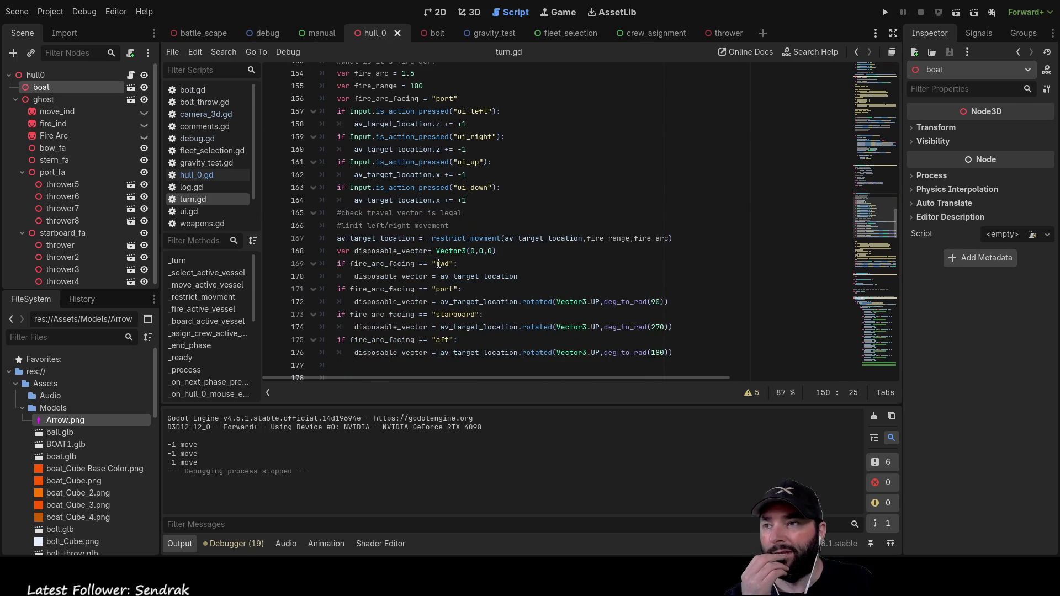
scroll(445, 254, "up", 4)
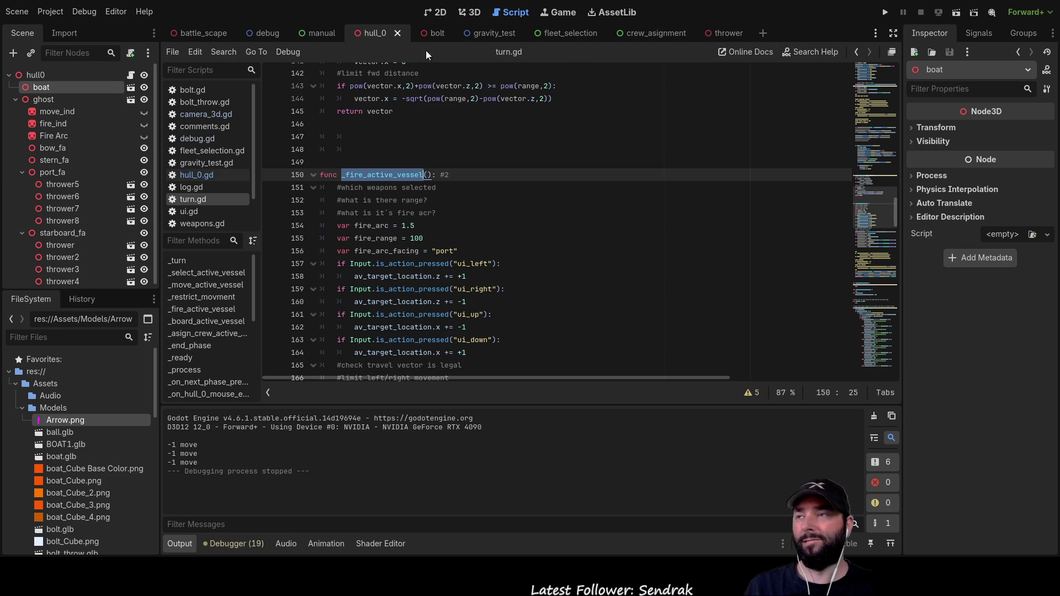
left_click(204, 33)
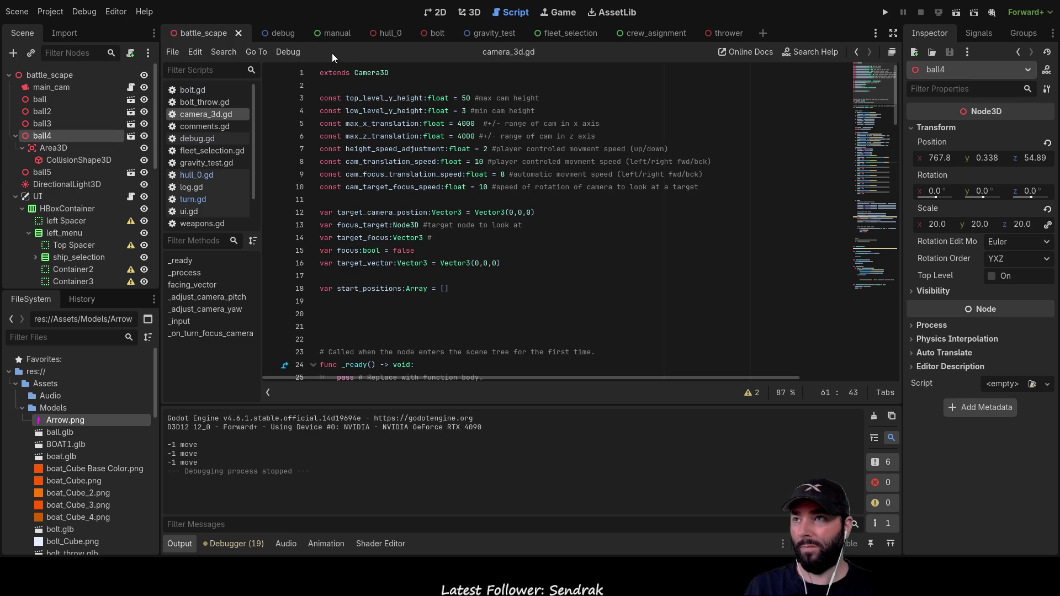
left_click(373, 35)
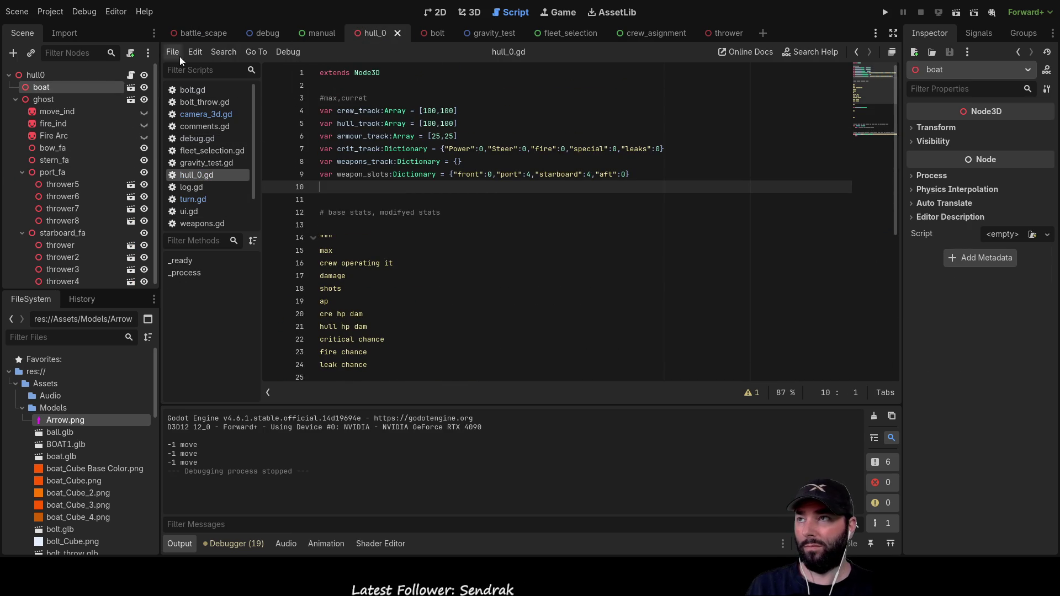
left_click(201, 201)
scroll(484, 245, "up", 6)
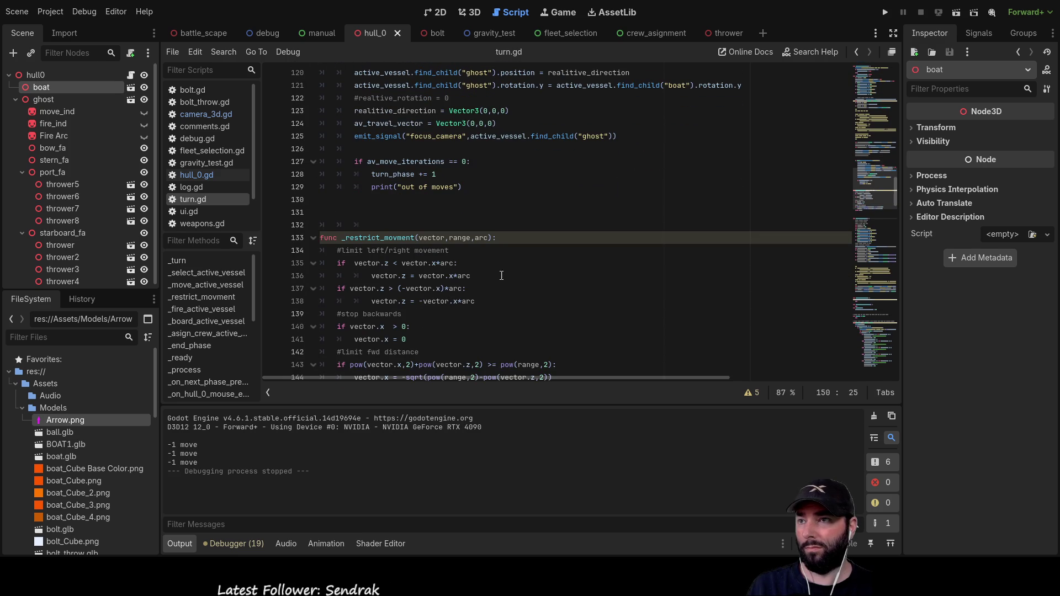
Step: Inspect the vector and range parameters and the stop-backwards check on line 140 in turn.gd
scroll(421, 257, "up", 5)
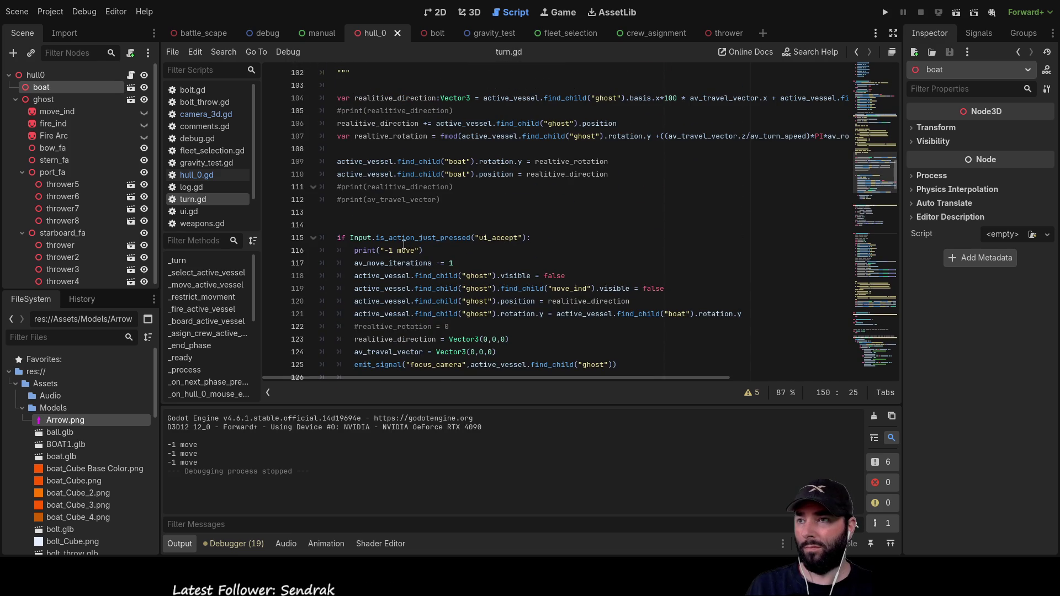
scroll(390, 239, "up", 8)
scroll(390, 239, "down", 14)
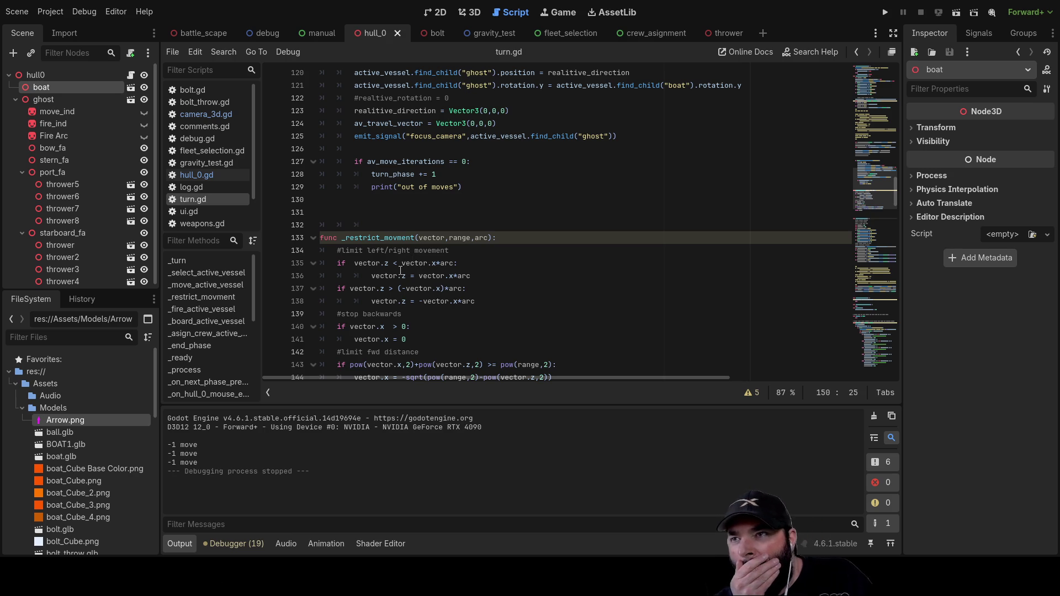
scroll(427, 265, "down", 1)
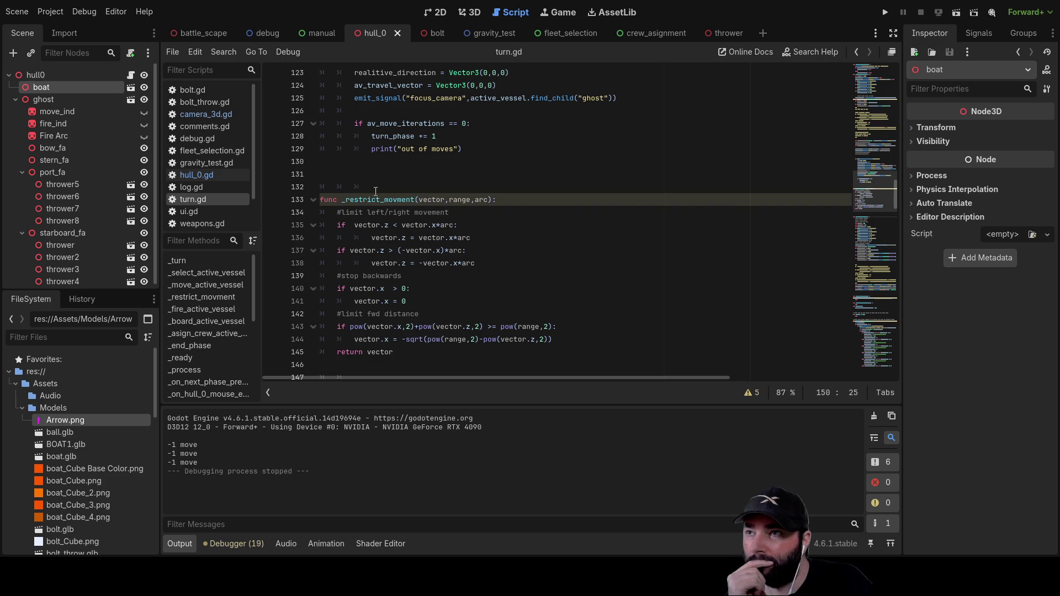
double_click(433, 199)
double_click(460, 200)
left_click(544, 290)
scroll(543, 298, "down", 2)
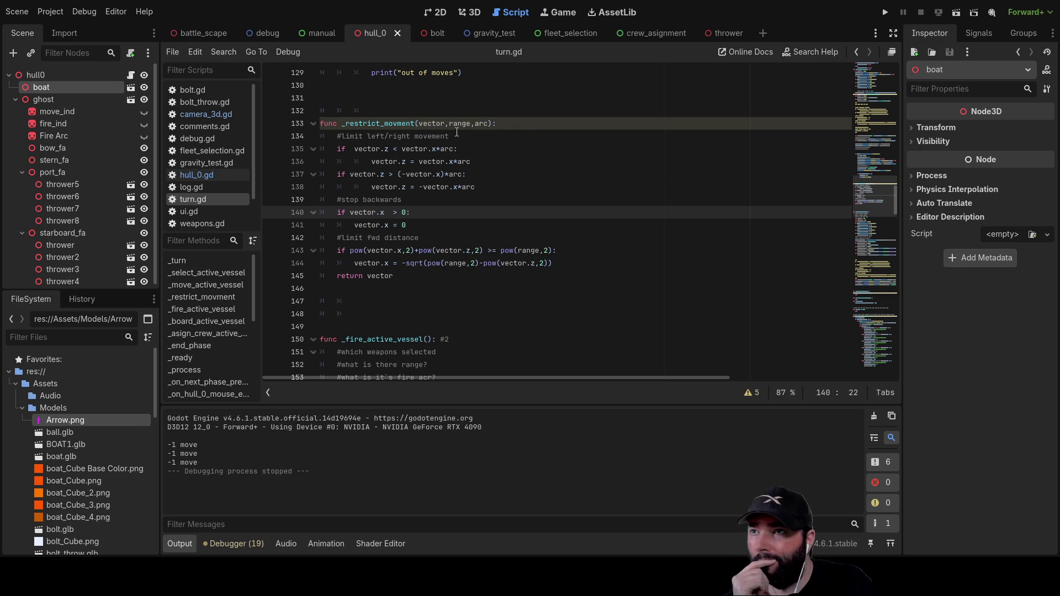
Step: Highlight the _restrict_movment function, then view the hull_0 boat from above in the 3D view
double_click(381, 123)
scroll(561, 324, "up", 12)
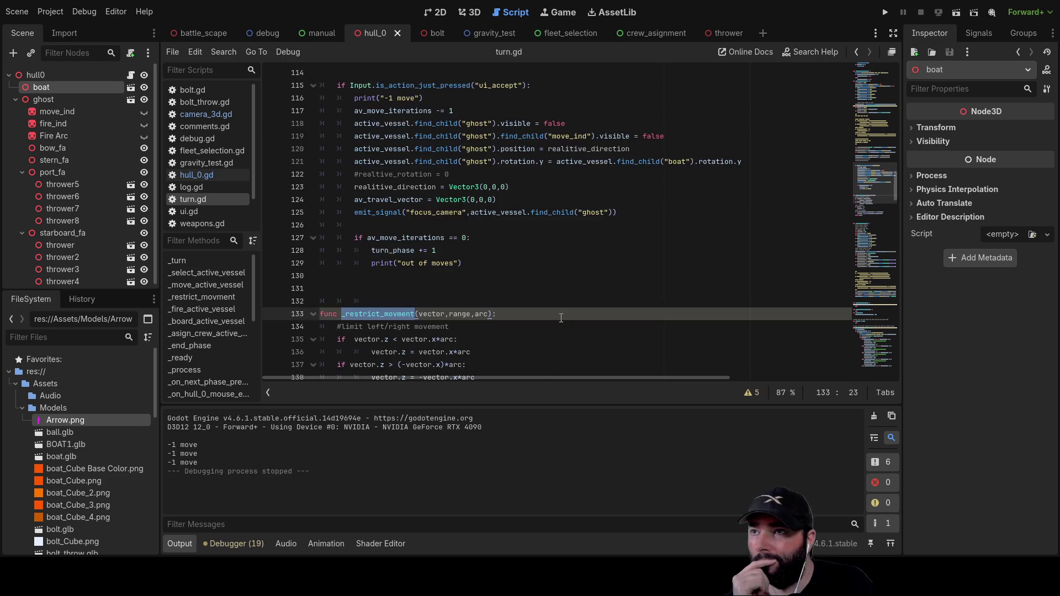
scroll(561, 324, "up", 11)
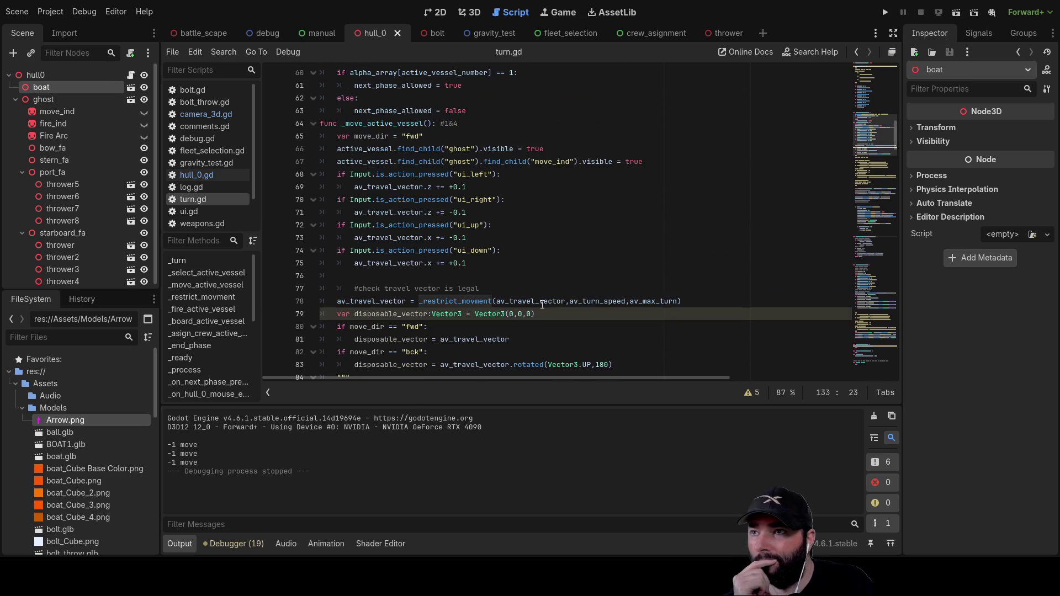
scroll(538, 295, "down", 2)
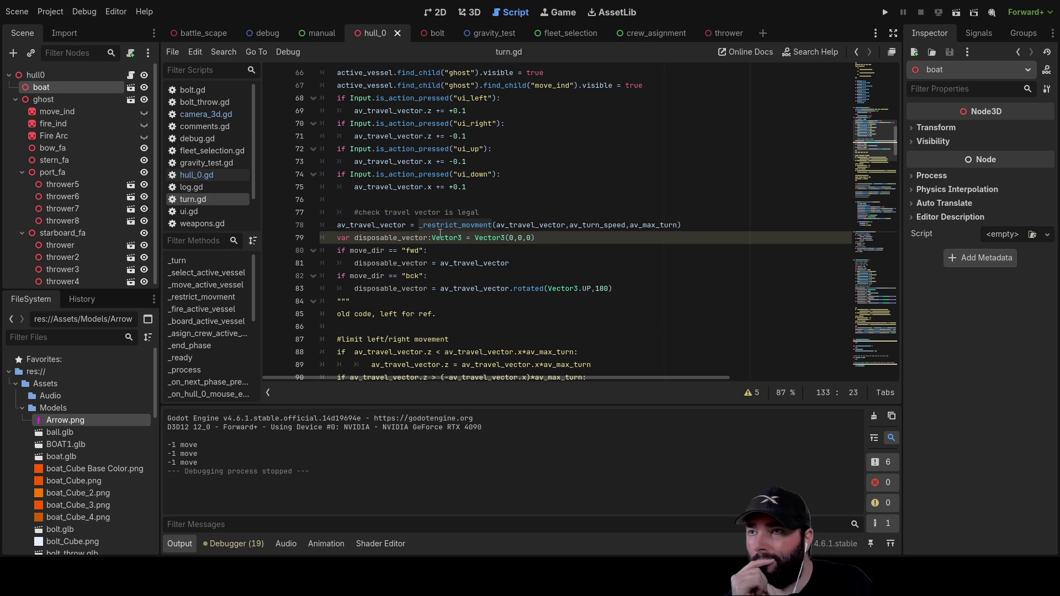
scroll(475, 246, "up", 1)
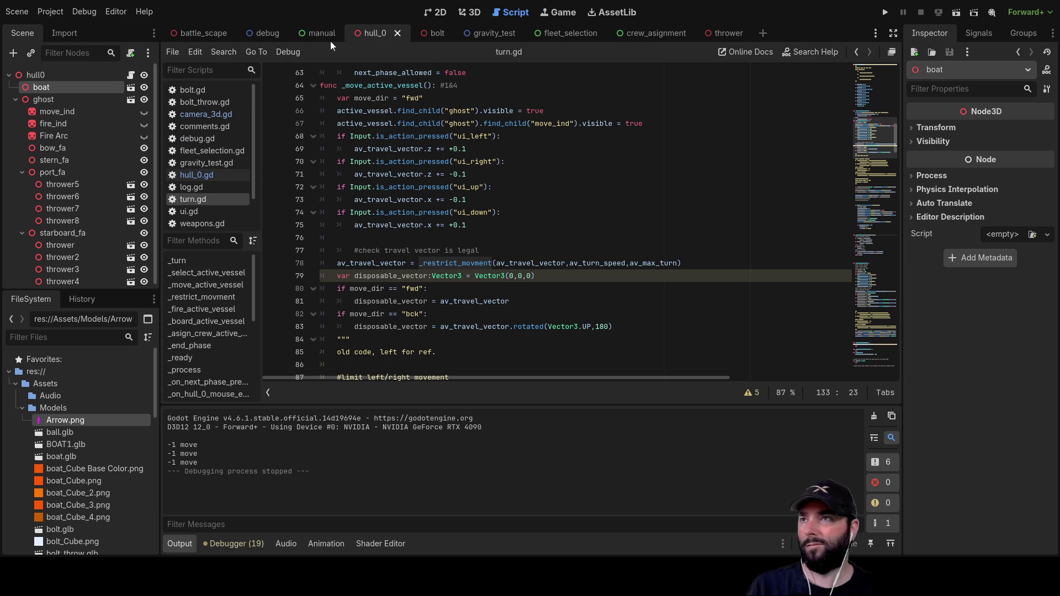
left_click(467, 14)
mouse_move(501, 244)
left_mouse_down()
mouse_move(545, 266)
mouse_move(531, 265)
left_mouse_up()
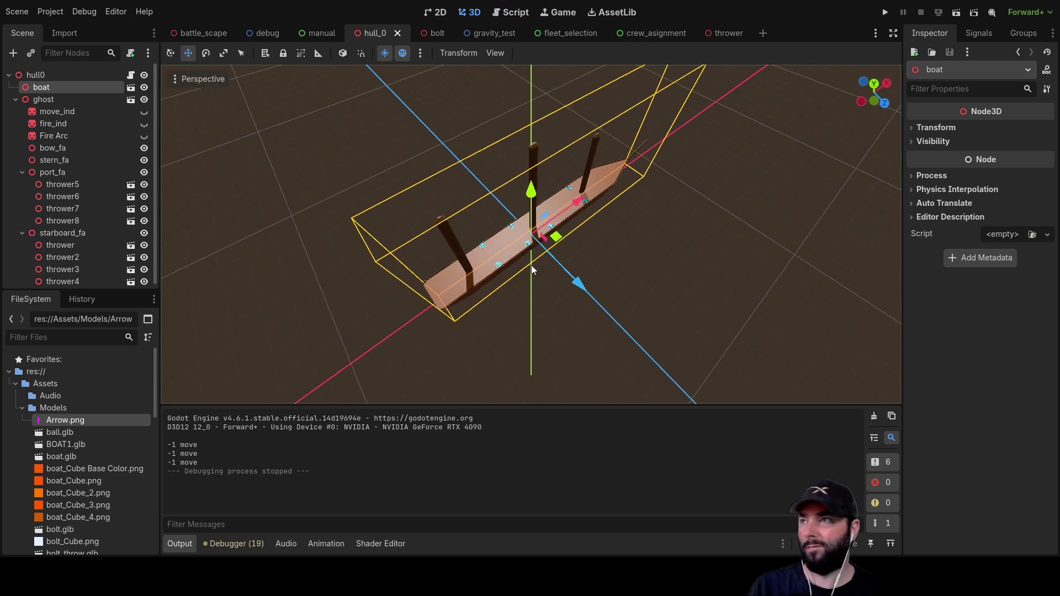
Step: Set the ghost node's Y rotation to 180°, leaving its X rotation at 0
left_click(42, 75)
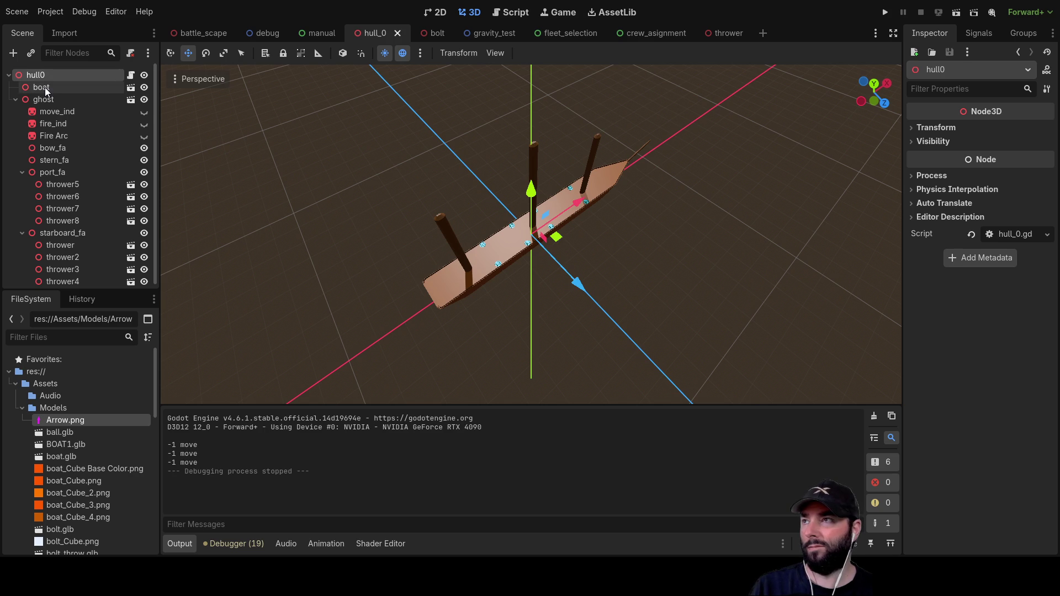
left_click(44, 88)
left_click(44, 99)
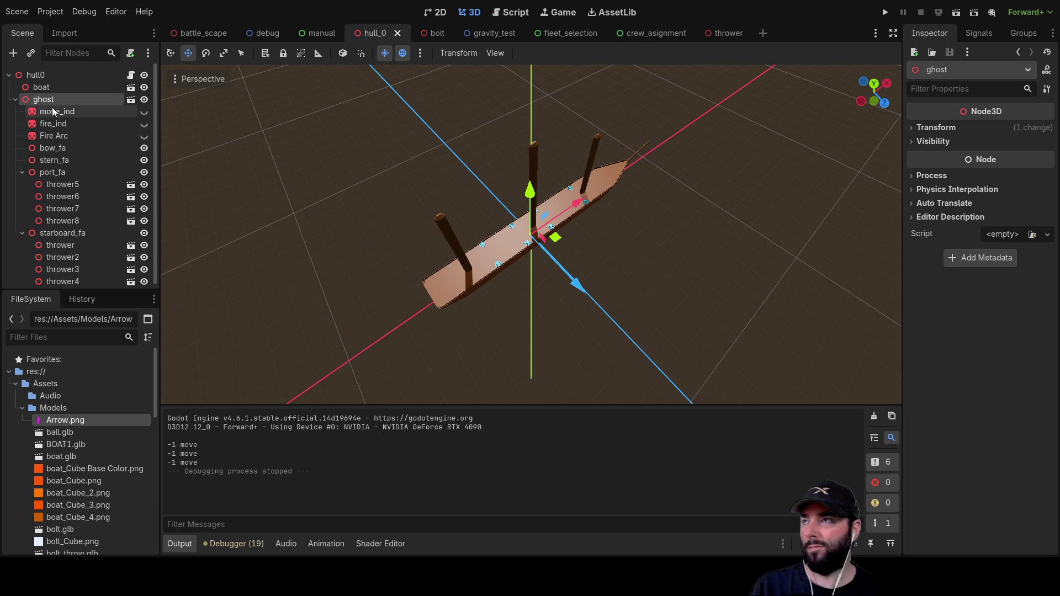
left_click(39, 88)
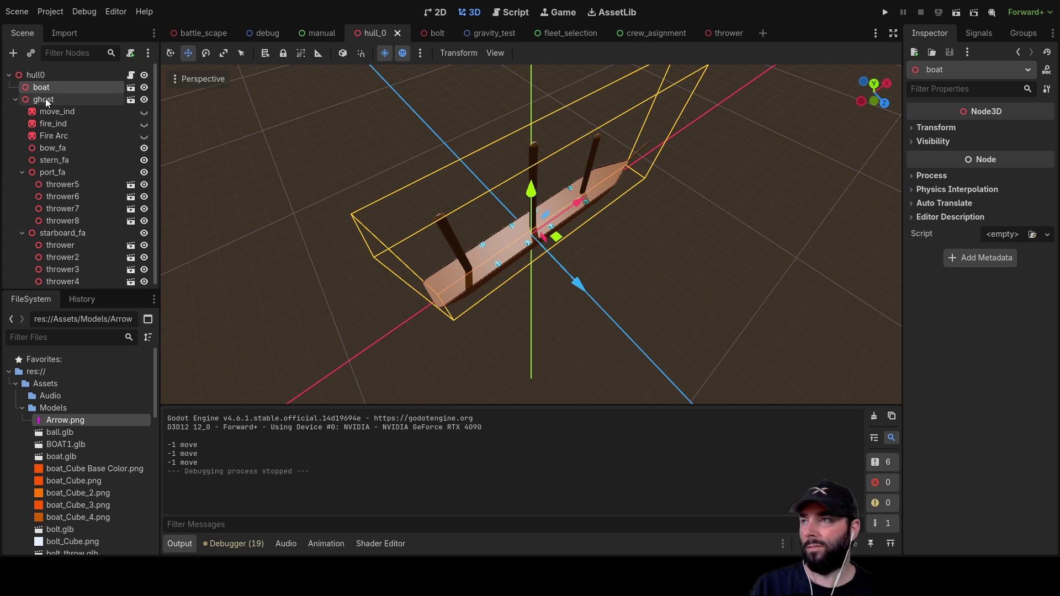
left_click(44, 100)
left_click(914, 127)
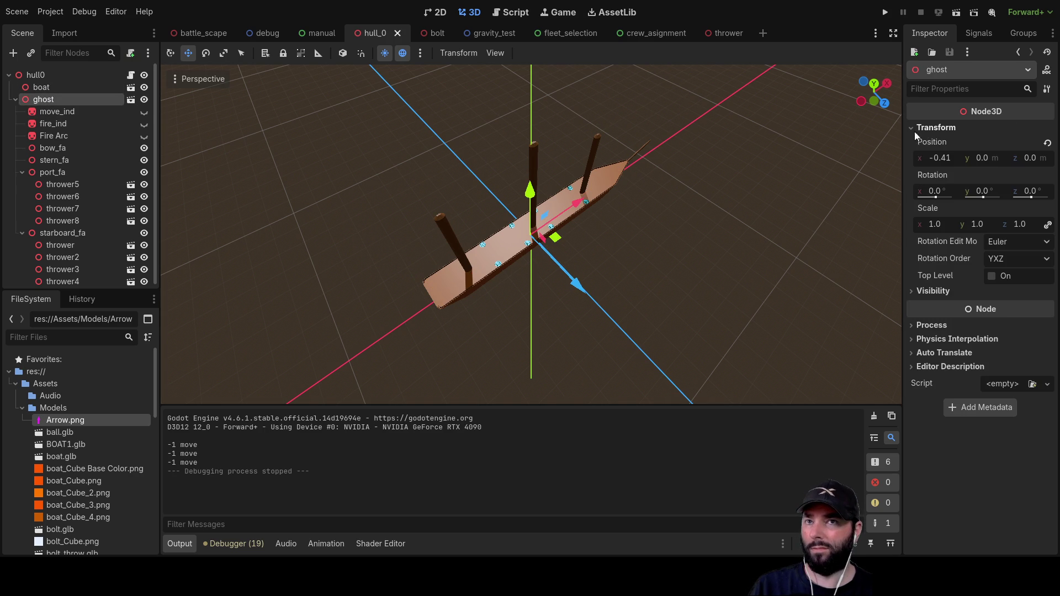
left_click(934, 192)
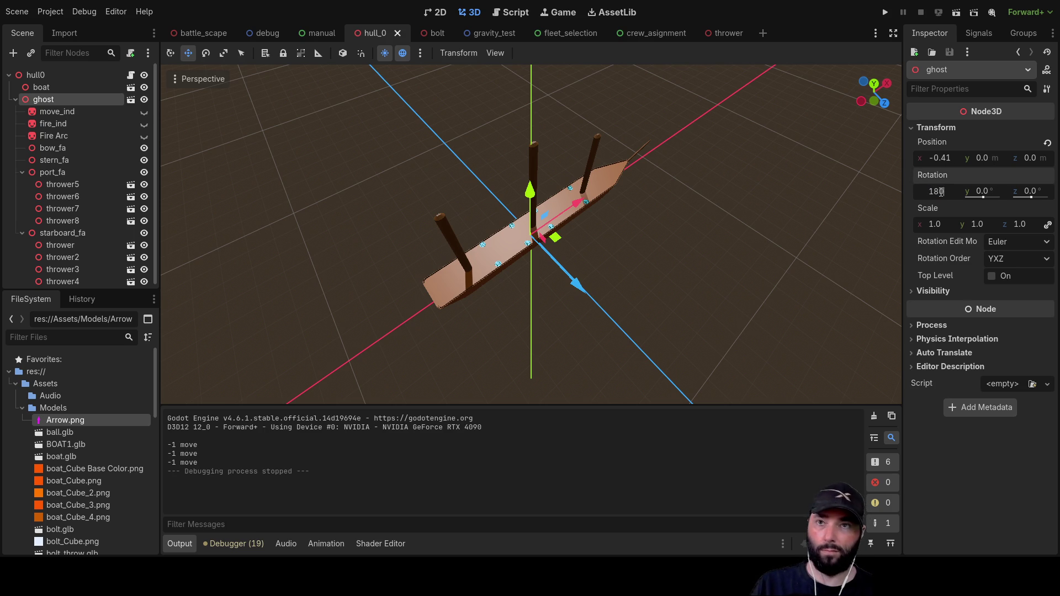
key("Return")
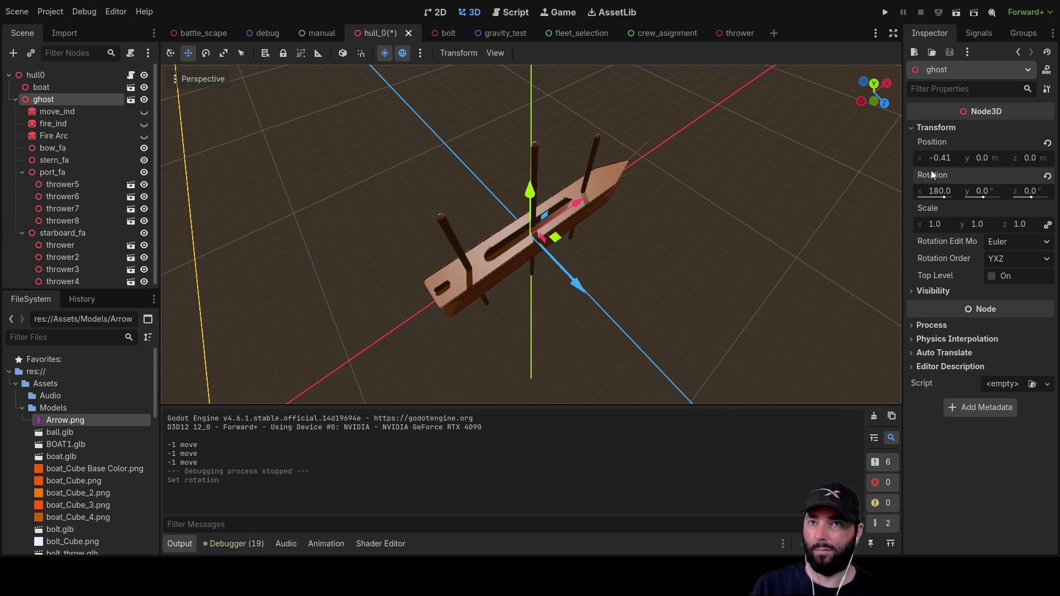
left_click(940, 190)
key("Return")
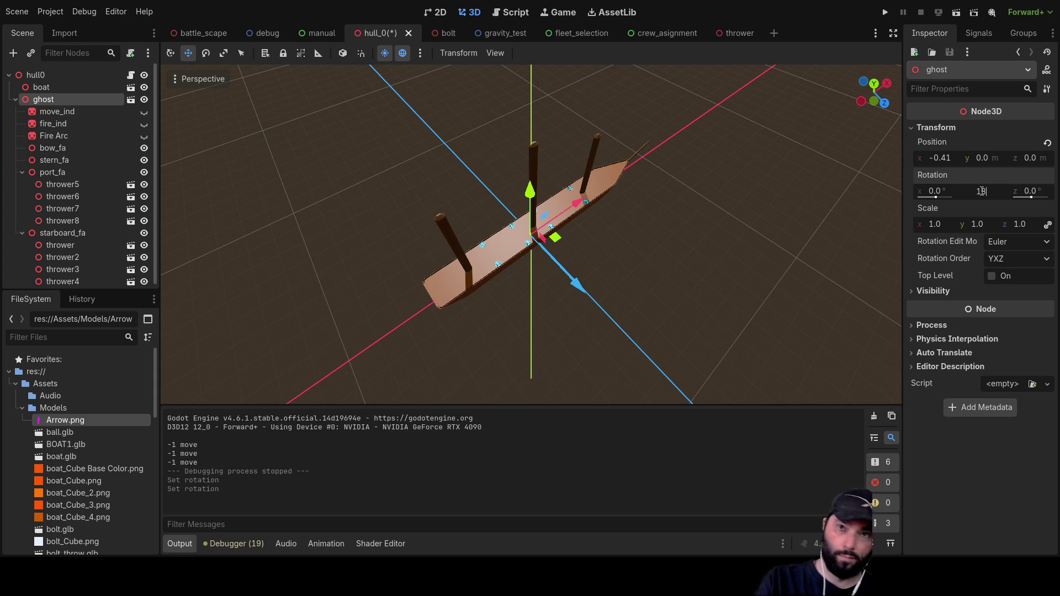
key("Return")
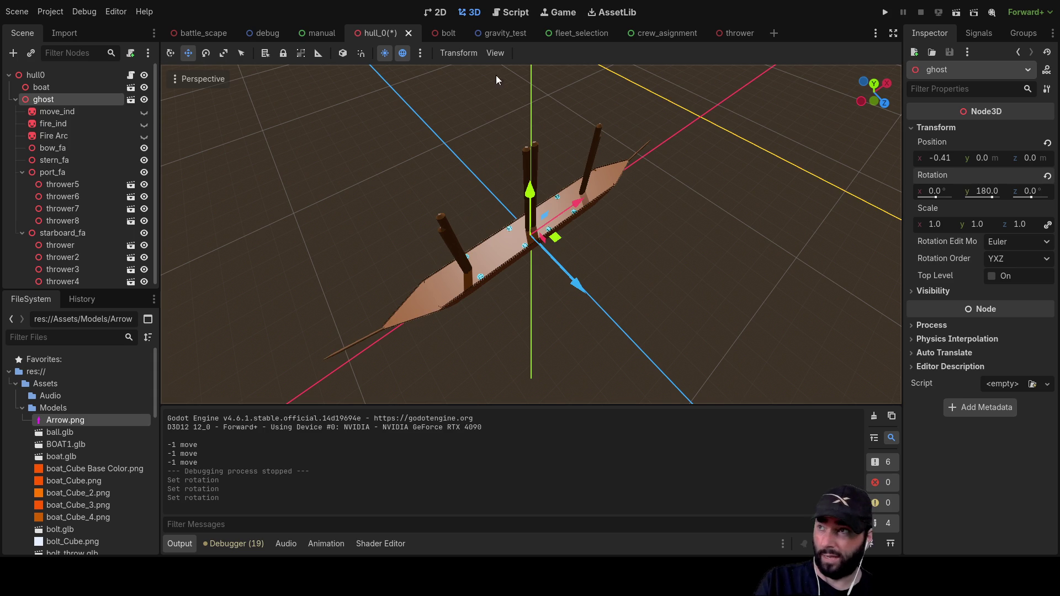
Step: Set the boat node's Y rotation to 180° and orbit the view around it
left_click(43, 85)
left_click(977, 128)
left_click(915, 127)
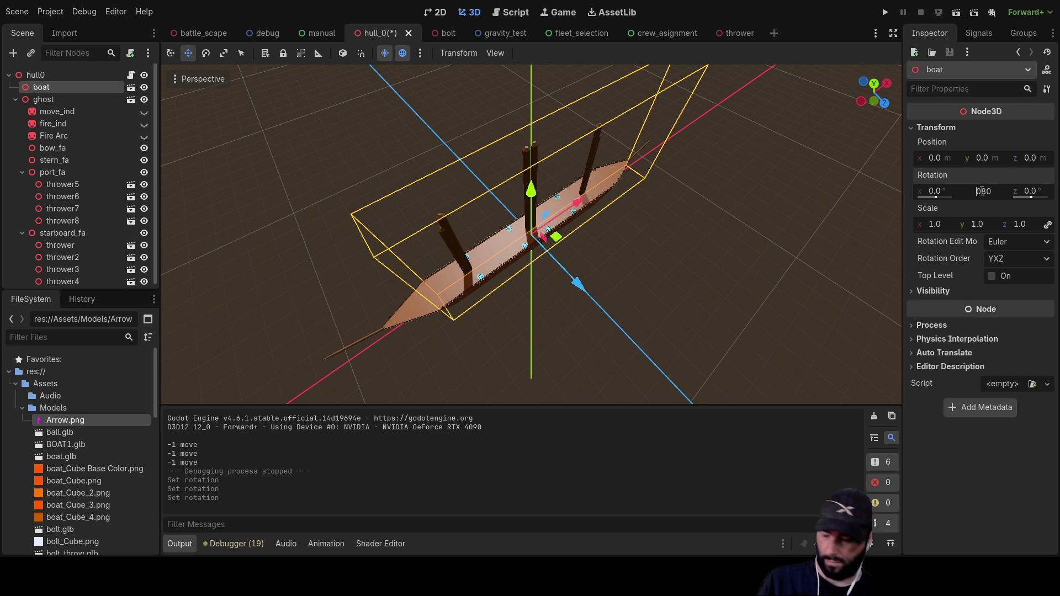
key("Return")
left_click(686, 246)
mouse_move(686, 247)
left_mouse_down()
mouse_move(730, 315)
mouse_move(687, 204)
mouse_move(611, 260)
mouse_move(770, 127)
left_mouse_up()
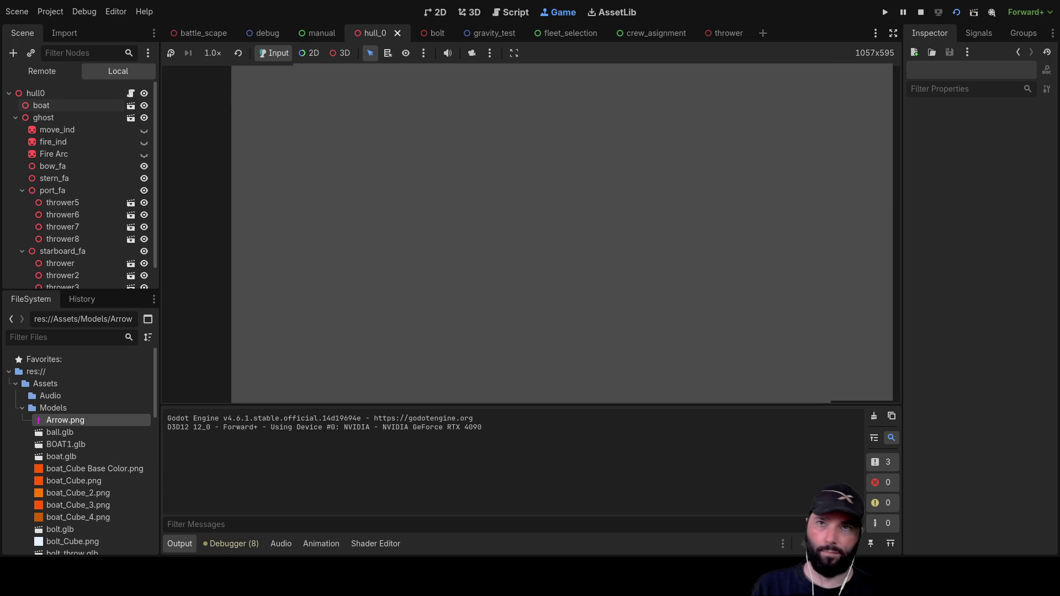
Step: Restart the game test to check the rotations and swing the camera around the ship
left_click(920, 13)
left_click(885, 13)
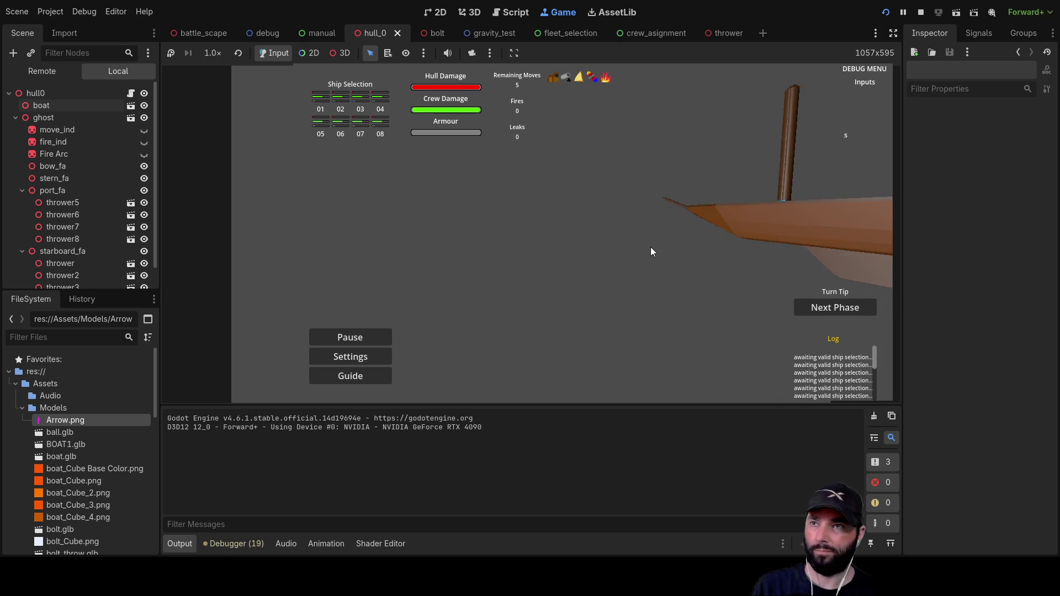
scroll(665, 257, "up", 1)
key("q")
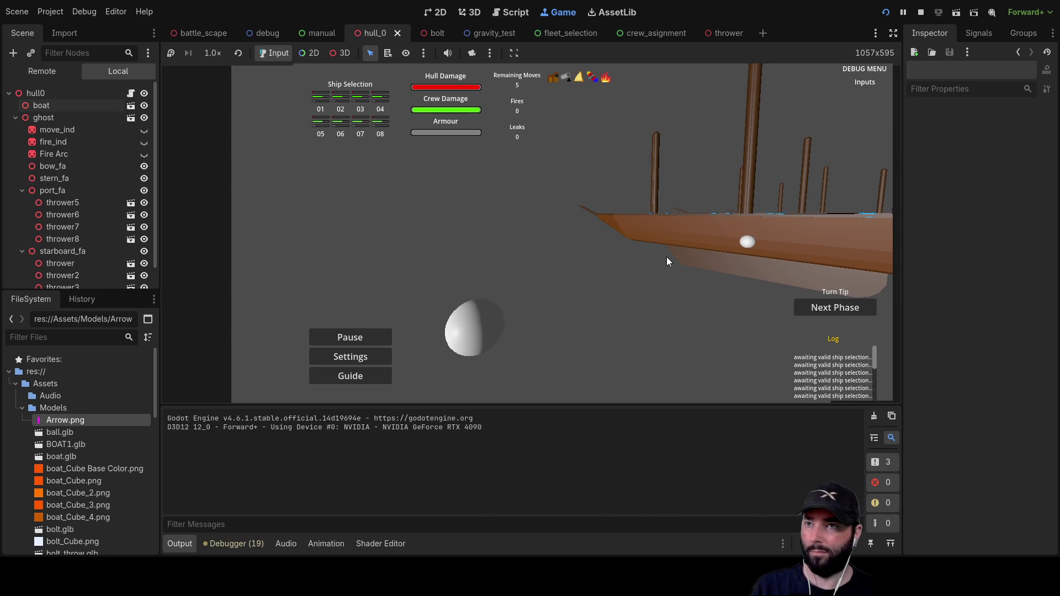
key("d")
key("s")
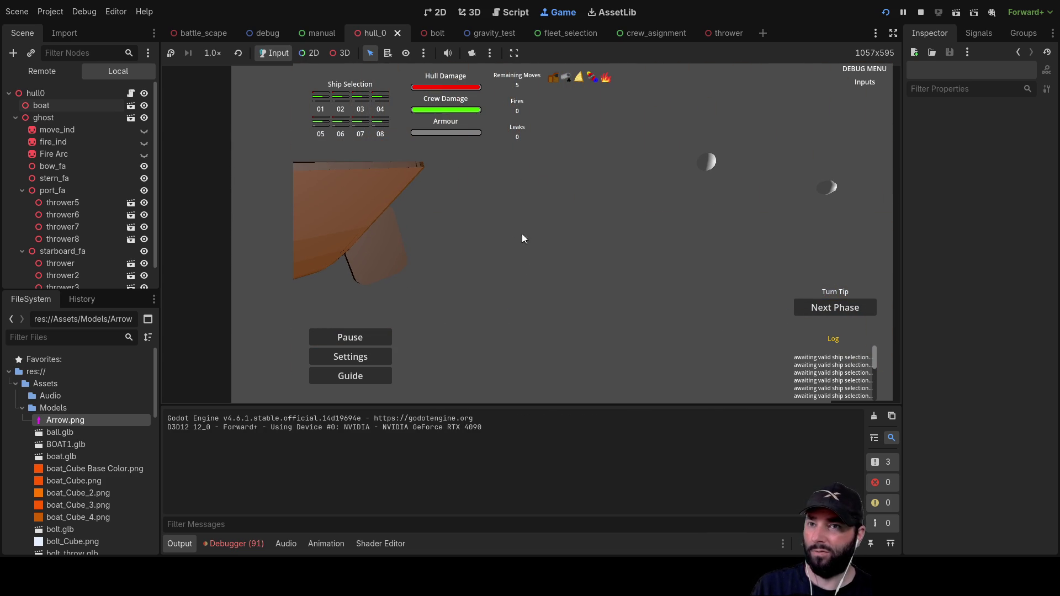
Step: Advance to the 1st move phase, steer the ship with the arrow keys, then stop the test
left_click(836, 309)
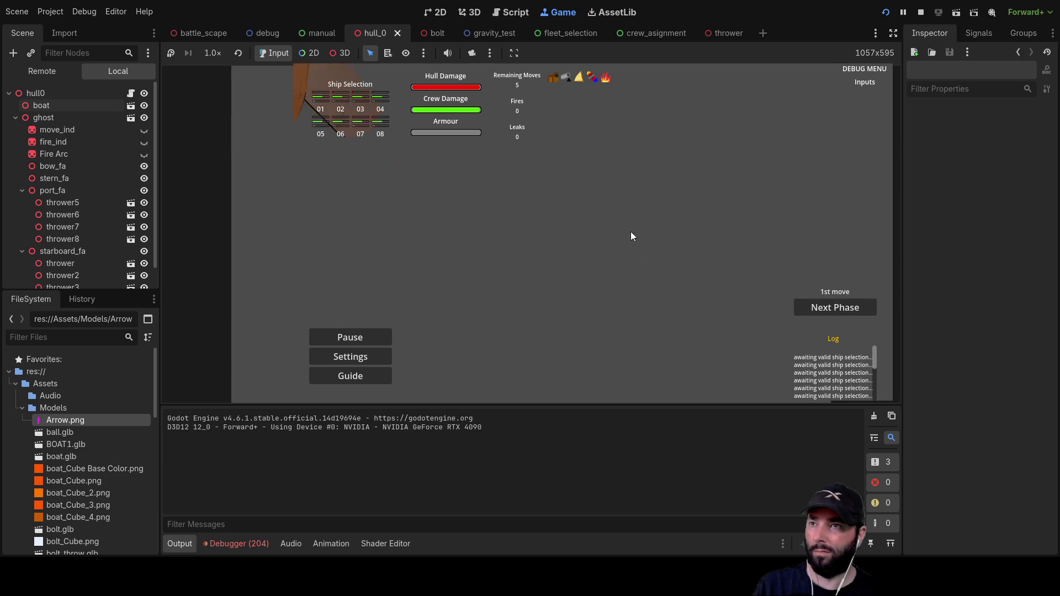
key("q")
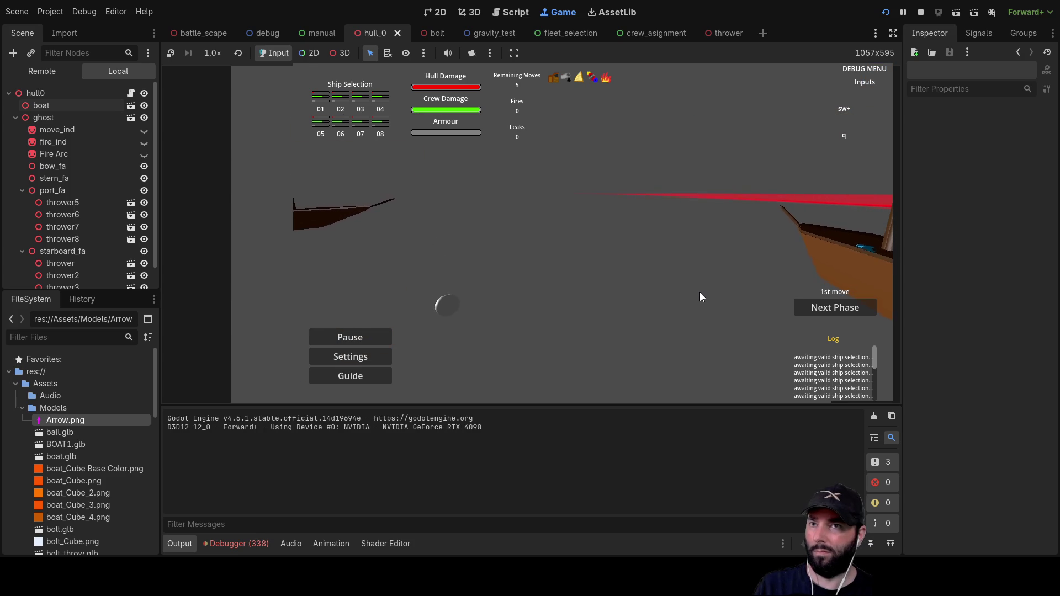
key("Left")
key("Up")
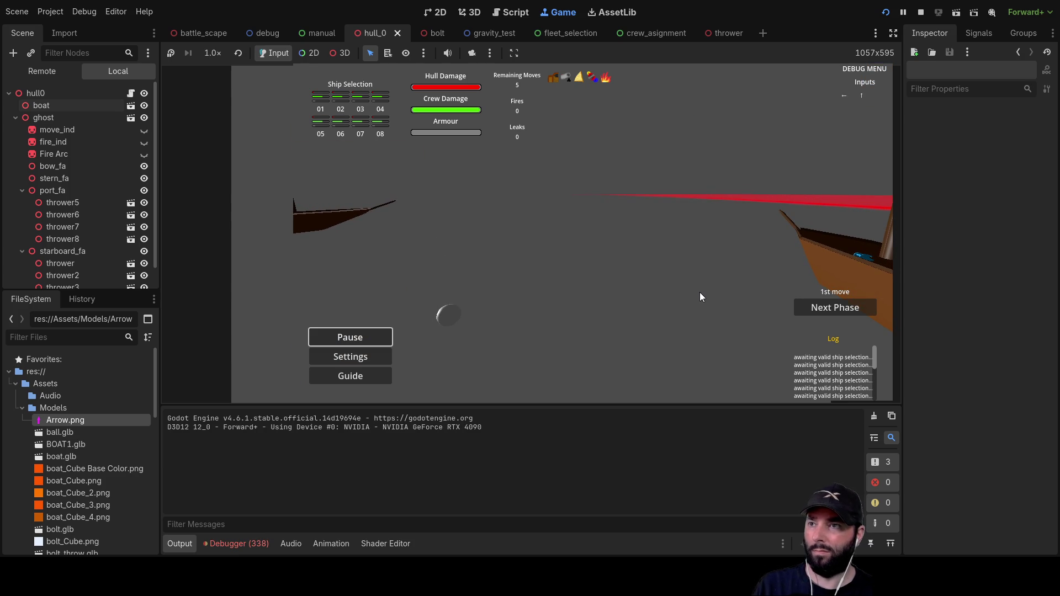
key("Right")
key("Left")
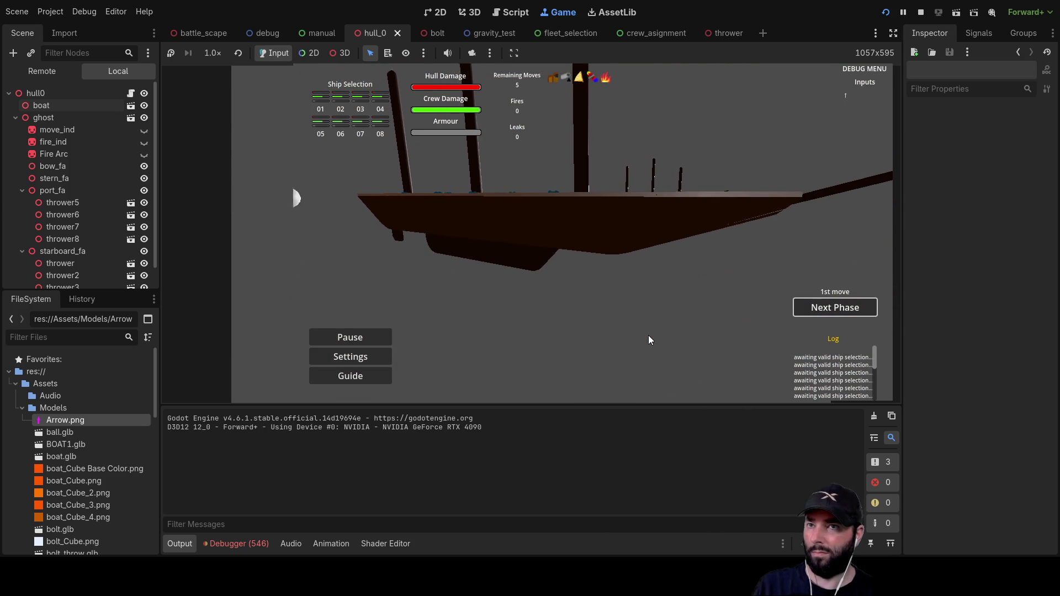
key("Right")
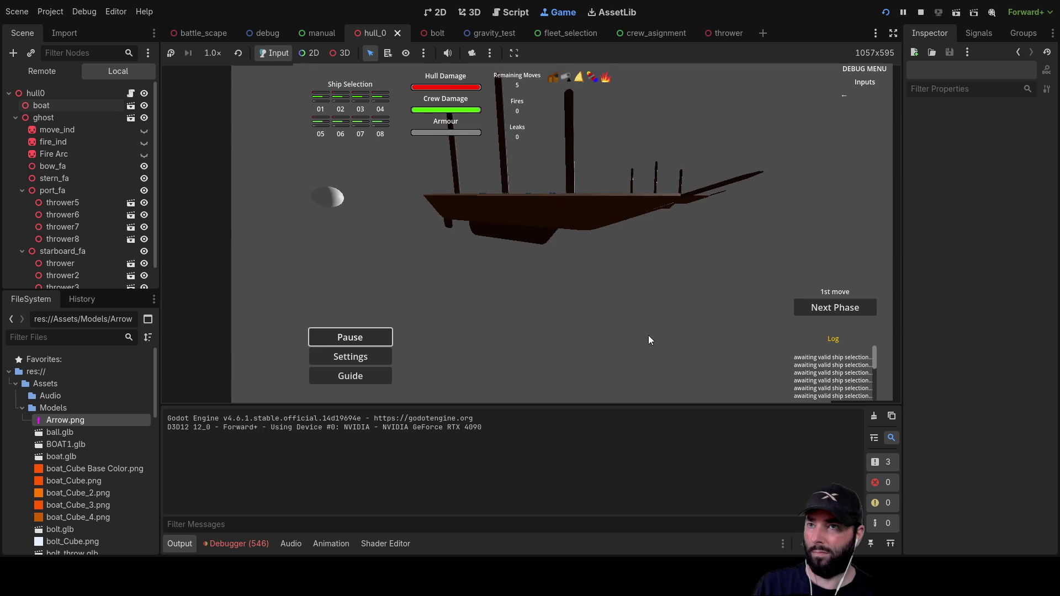
key("Left")
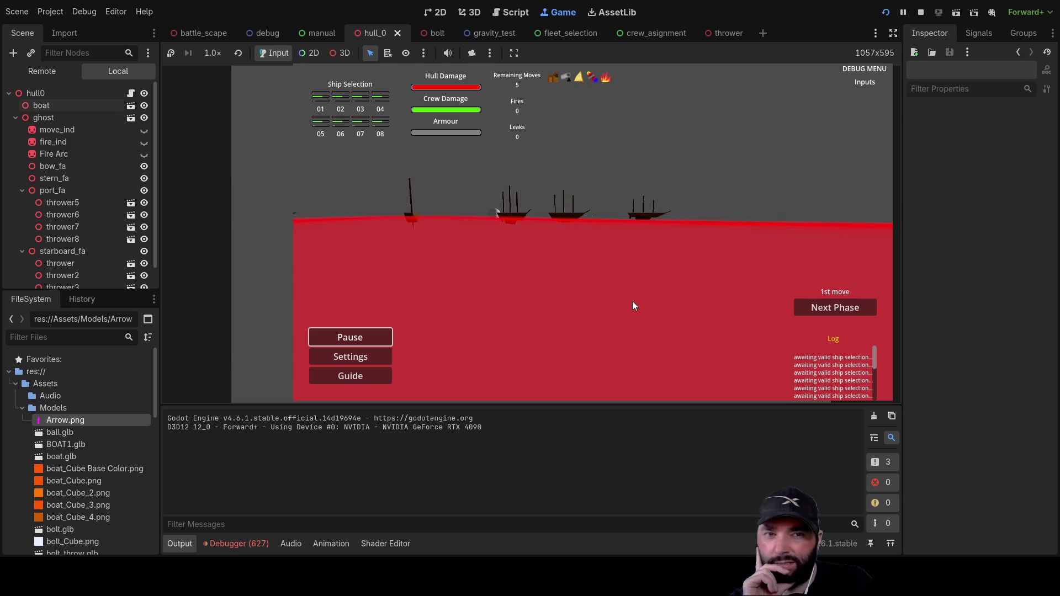
scroll(623, 281, "up", 3)
scroll(620, 272, "down", 2)
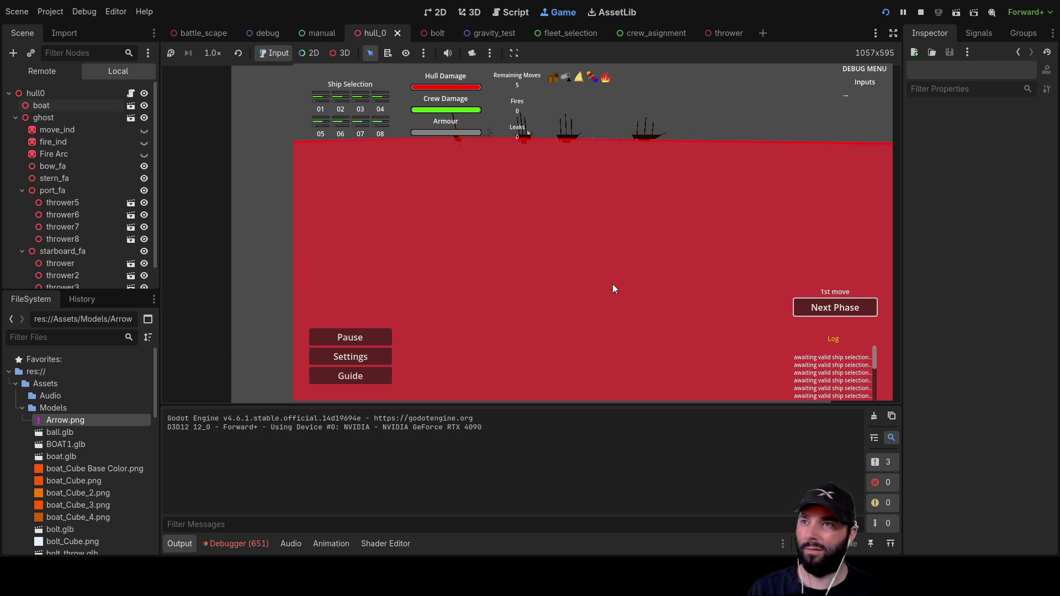
key("Tab")
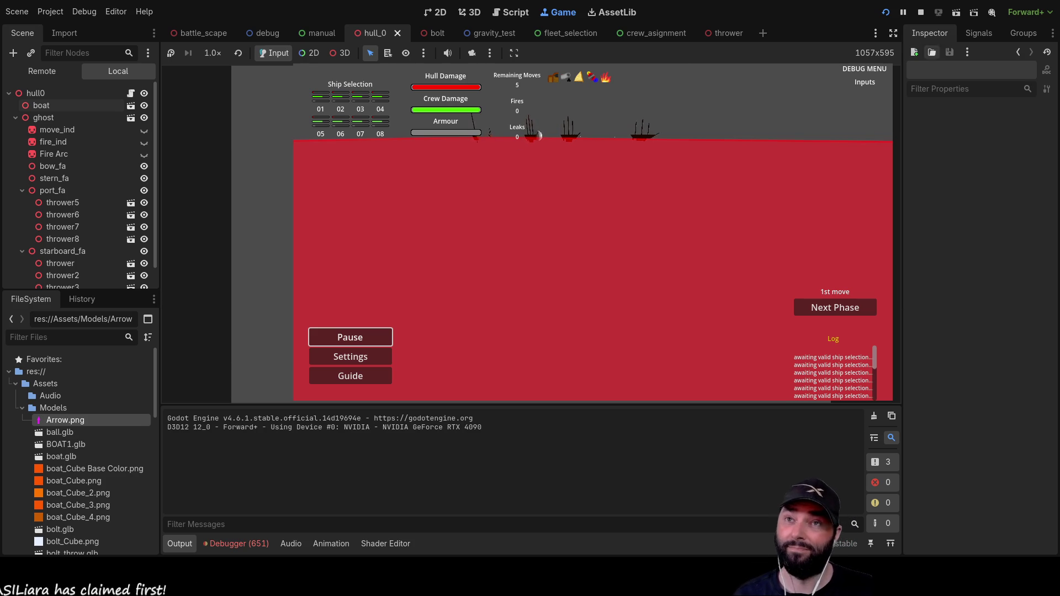
left_click(921, 13)
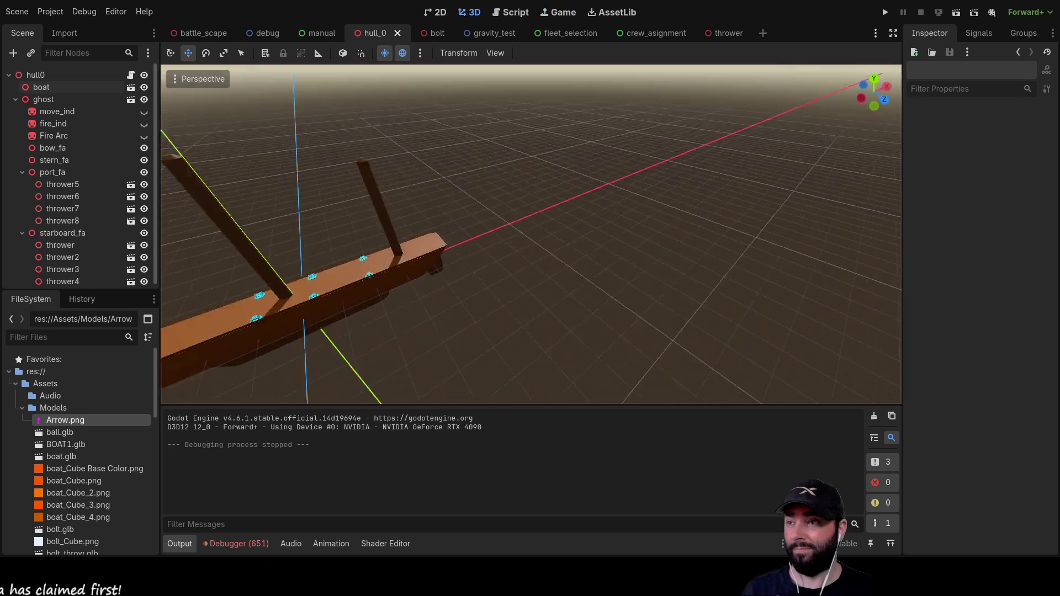
Step: Reset the ghost node's Y rotation to 0 in the Inspector's Transform section
left_click(33, 74)
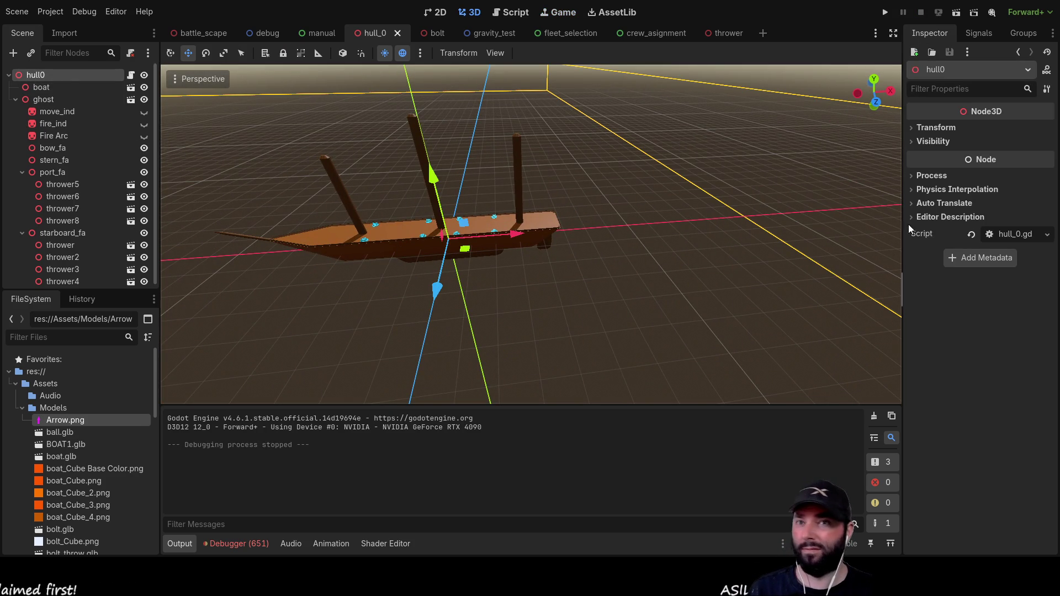
left_click(913, 128)
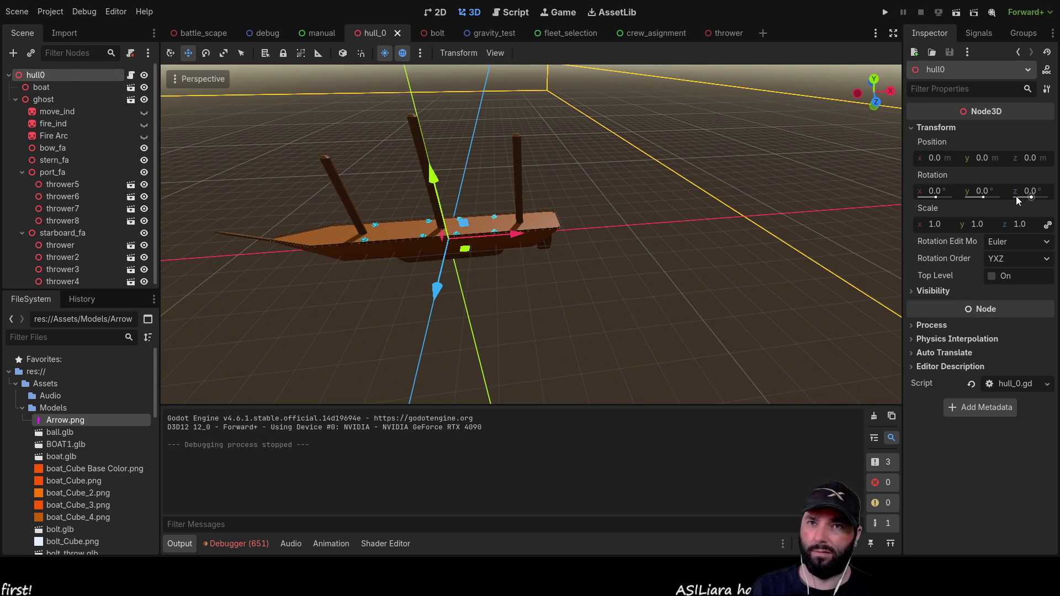
left_click(44, 86)
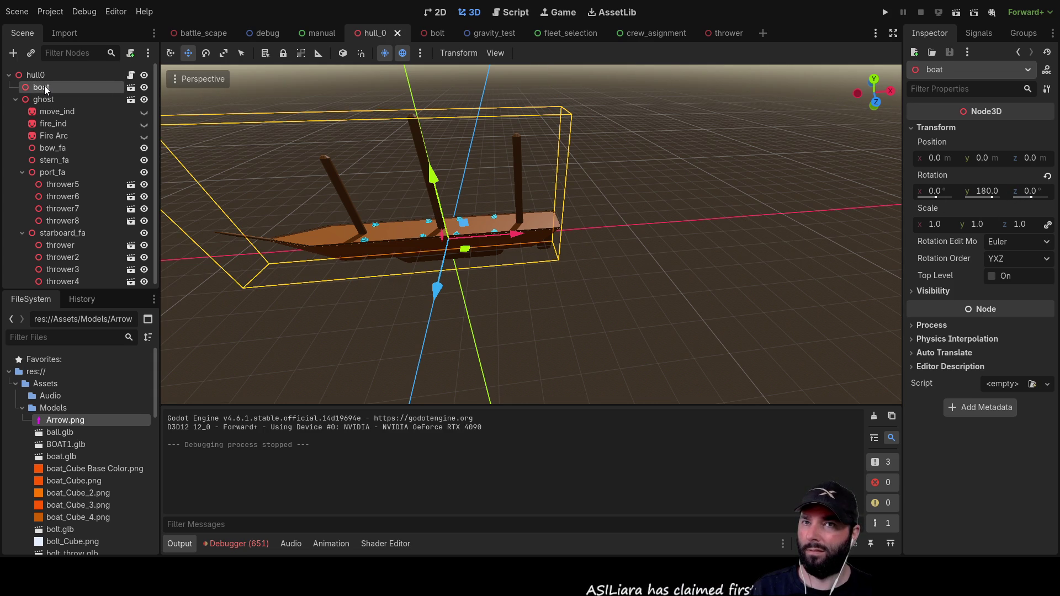
left_click(44, 77)
left_click(47, 97)
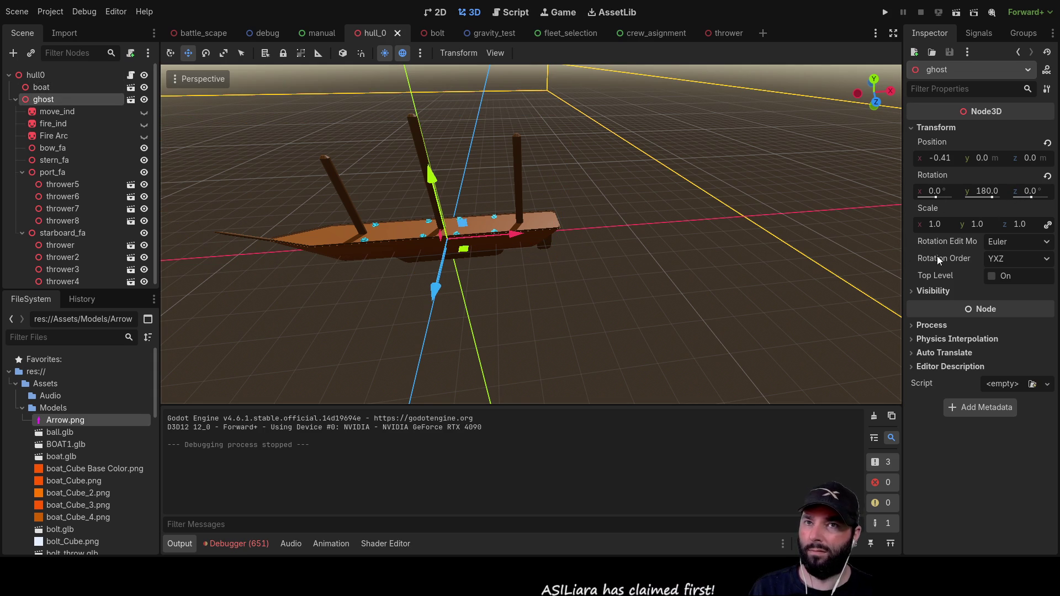
left_click(986, 190)
type("0")
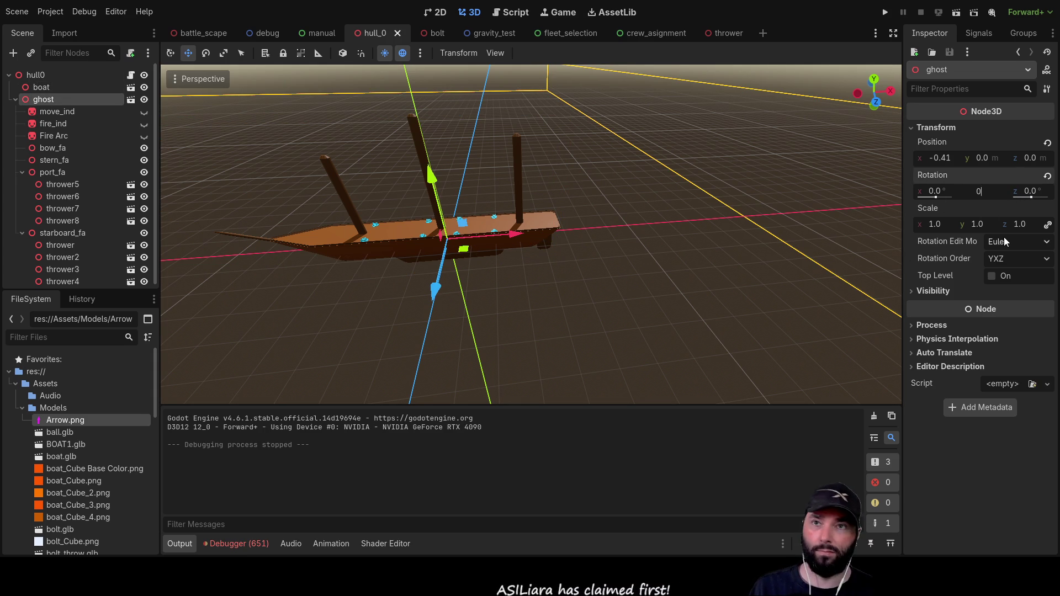
key("Return")
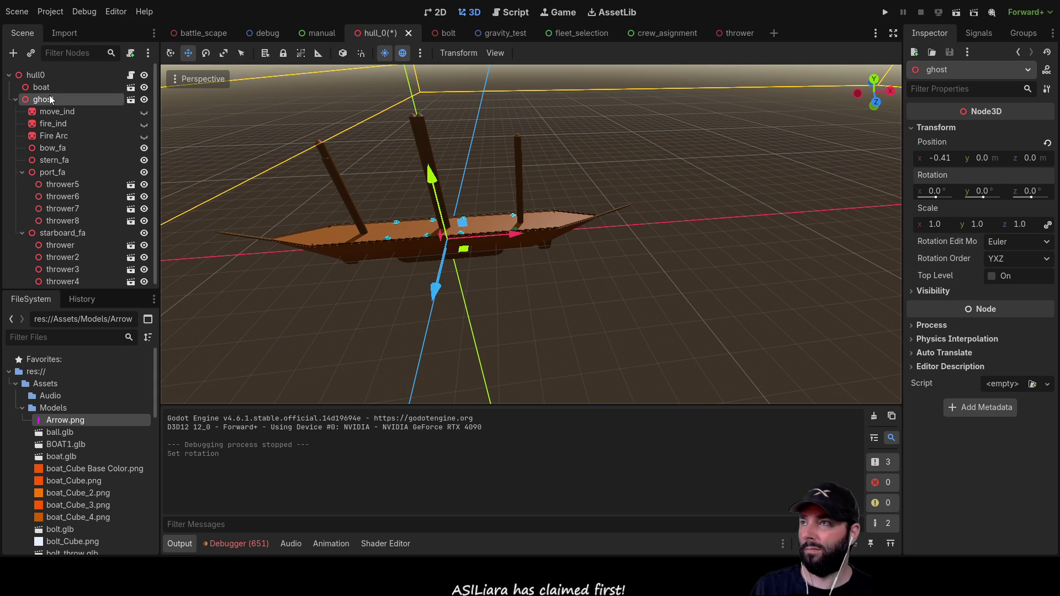
Step: Reset the boat node's Y rotation to 0, then orbit to view the whole ship
left_click(48, 88)
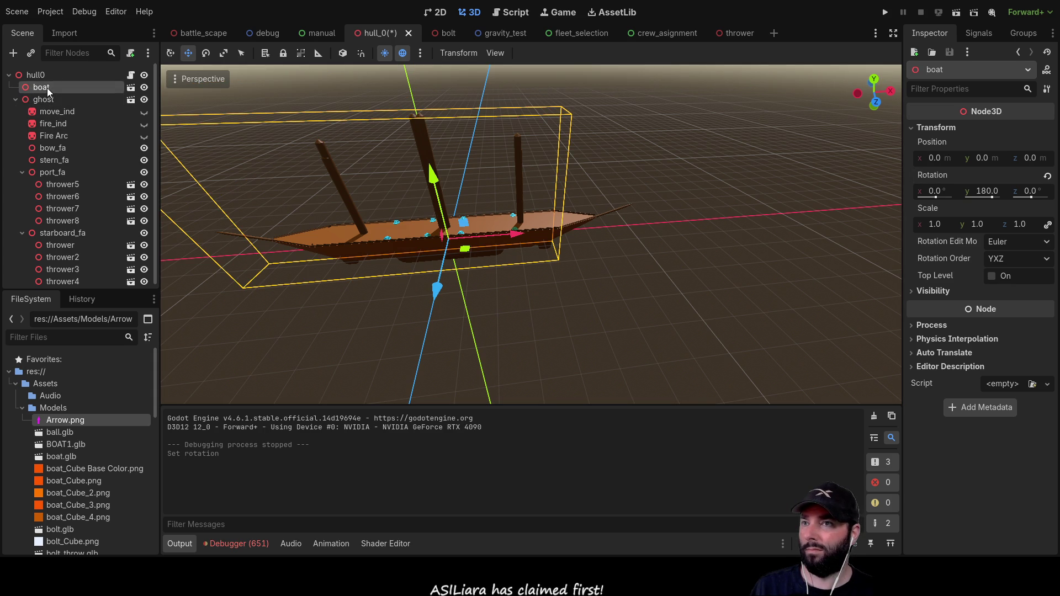
left_click(983, 190)
type("0")
key("Return")
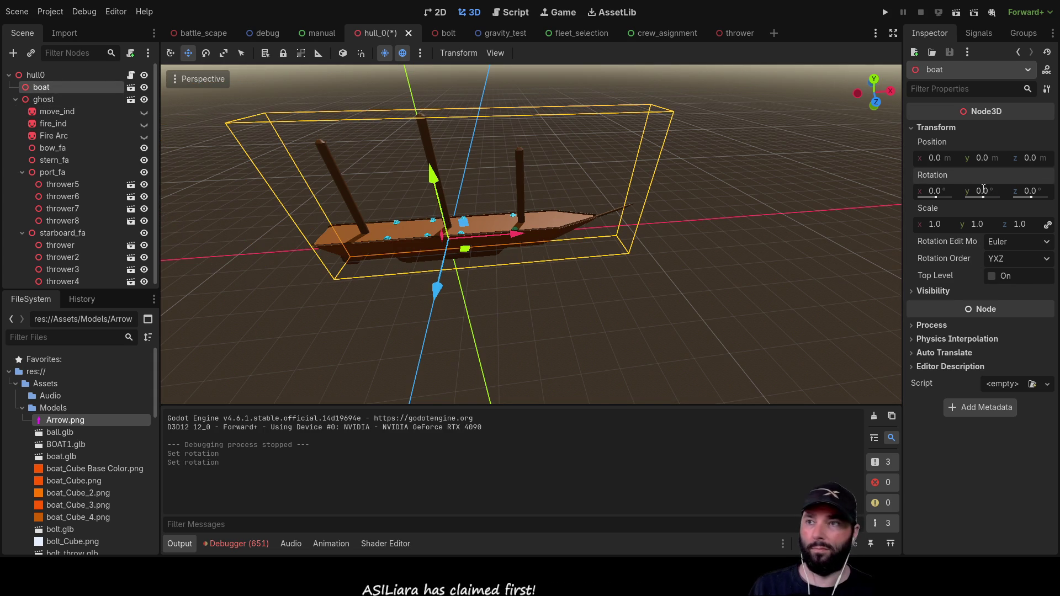
left_click(597, 280)
scroll(598, 280, "down", 5)
mouse_move(380, 271)
left_mouse_down()
mouse_move(492, 290)
mouse_move(674, 230)
mouse_move(700, 240)
left_mouse_up()
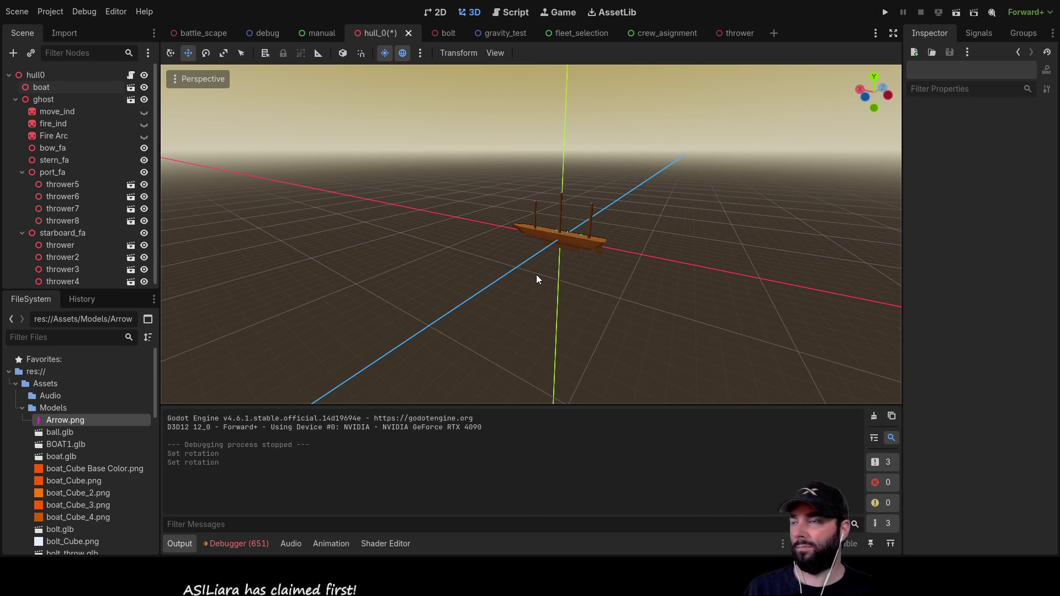
Step: Save the hull_0 scene with Ctrl+S
scroll(101, 208, "down", 1)
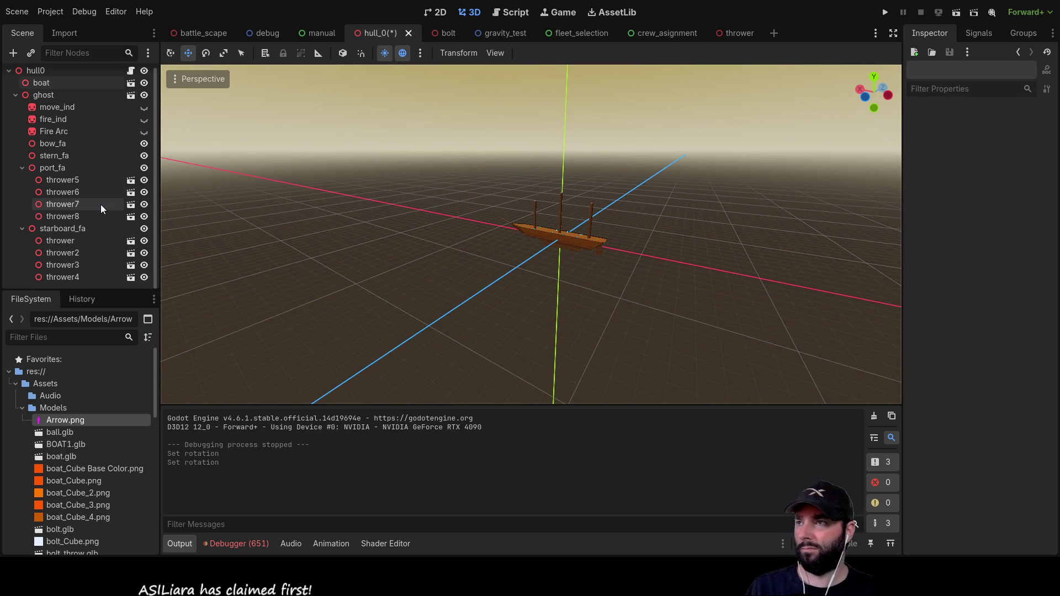
scroll(64, 172, "up", 1)
scroll(674, 111, "down", 2)
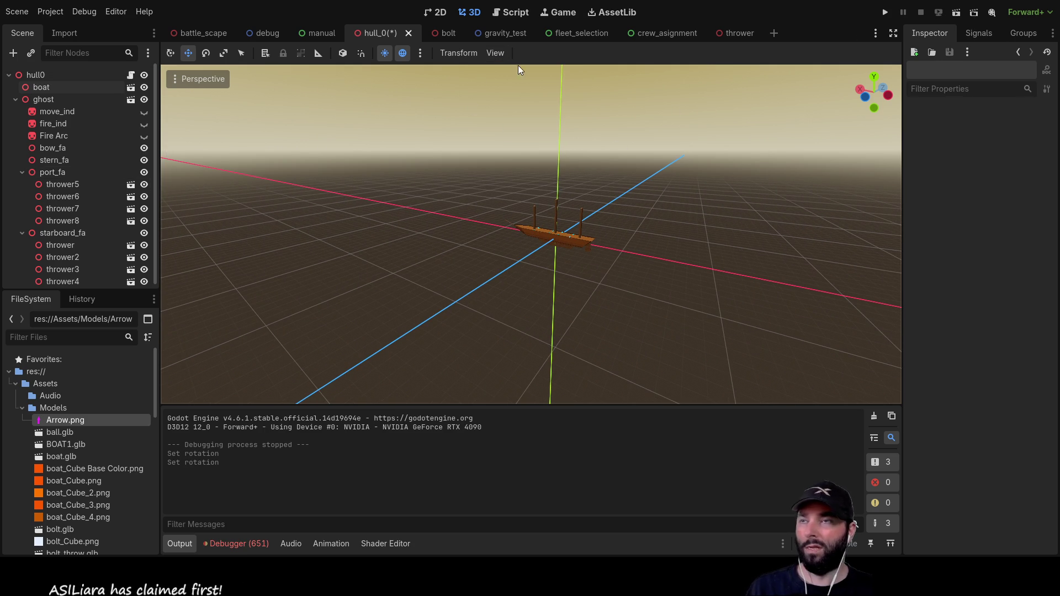
key("ctrl+s")
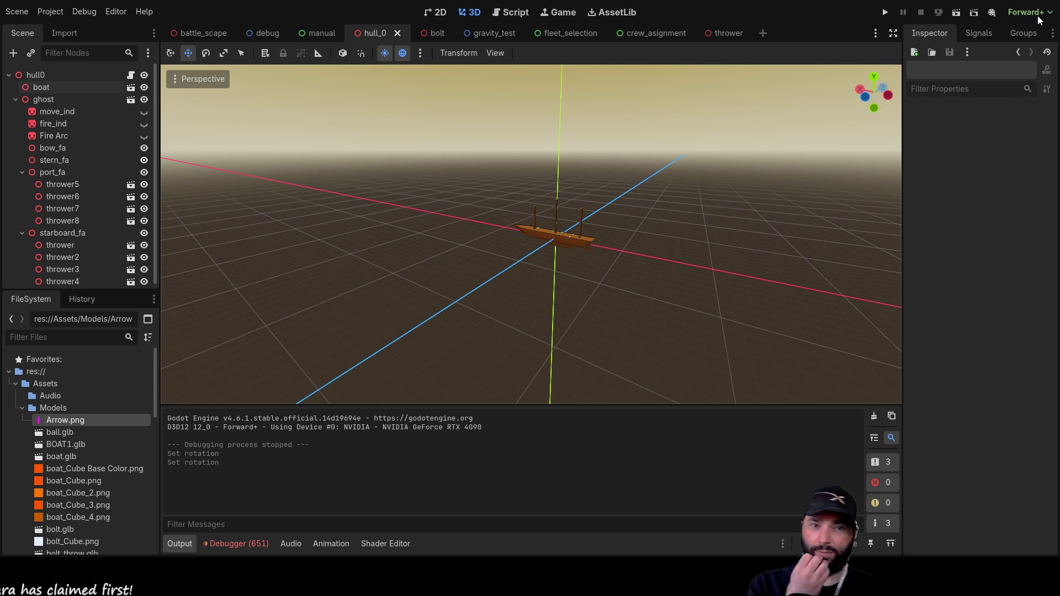
Step: Collapse the port_fa, starboard_fa and ghost branches in the Scene dock
left_click(22, 173)
left_click(22, 184)
left_click(15, 100)
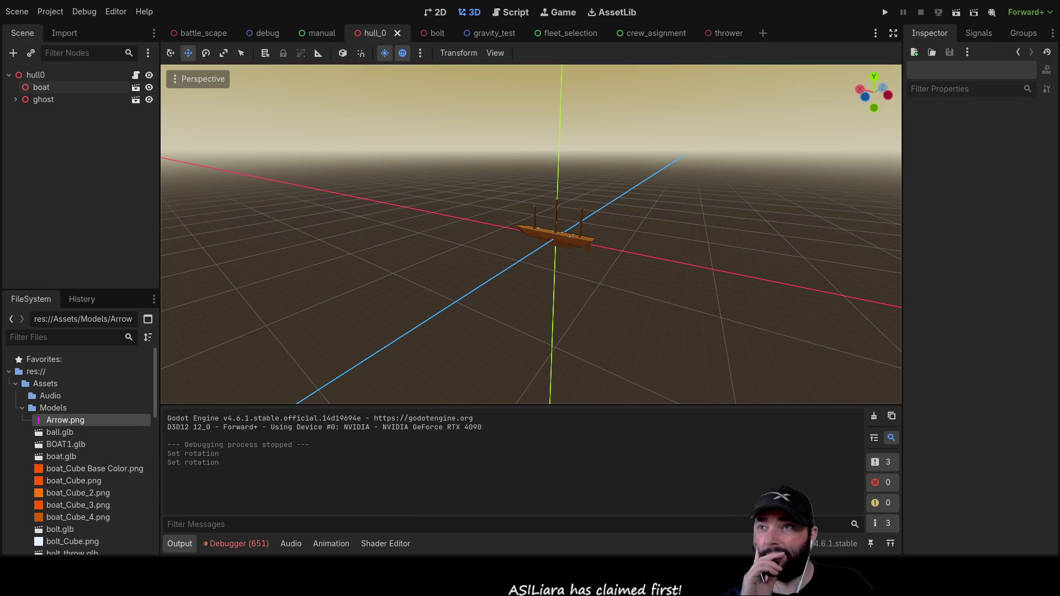